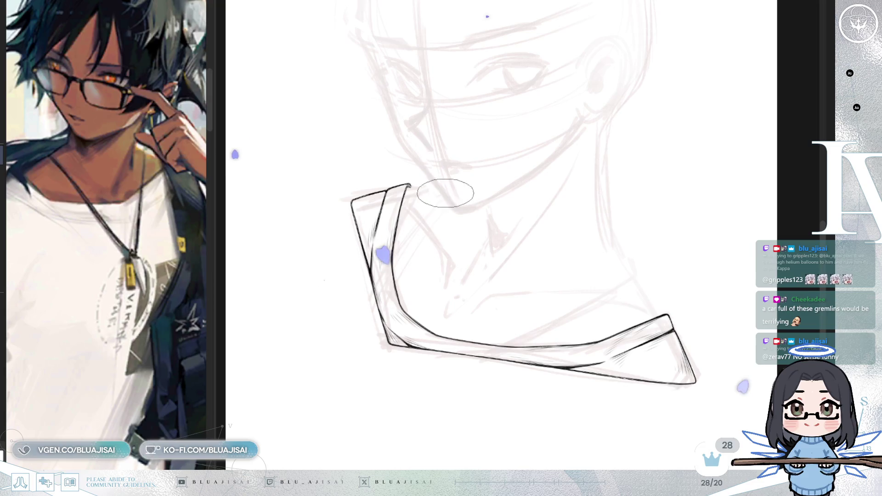
Step: Ink the diagonal strap line across the left collar and trace over it a second time
mouse_move(432, 226)
left_mouse_down()
mouse_move(453, 187)
mouse_move(349, 328)
left_mouse_up()
scroll(453, 187, "up", 1)
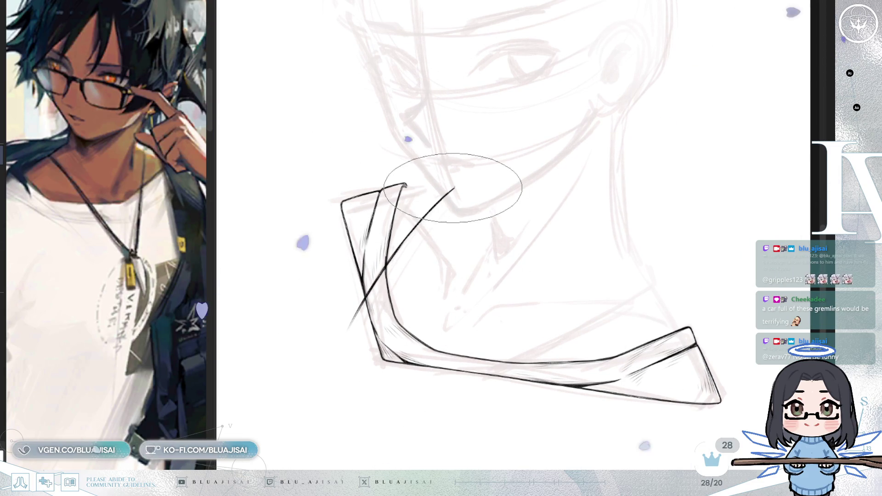
scroll(414, 230, "up", 2)
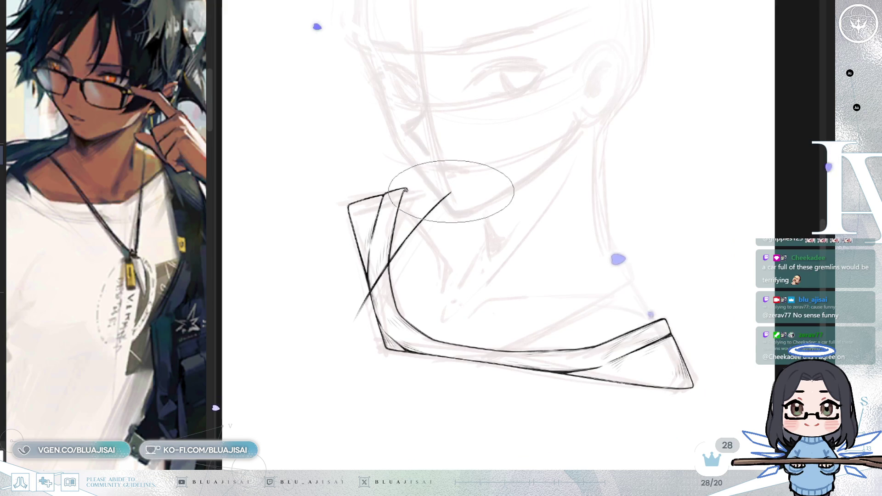
left_click_drag(415, 226, 407, 244)
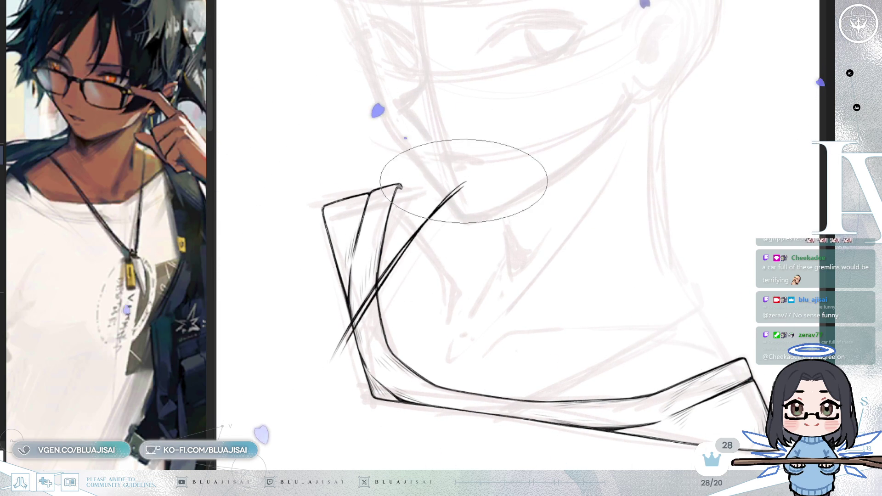
mouse_move(464, 183)
left_mouse_down()
mouse_move(441, 236)
mouse_move(379, 300)
left_mouse_up()
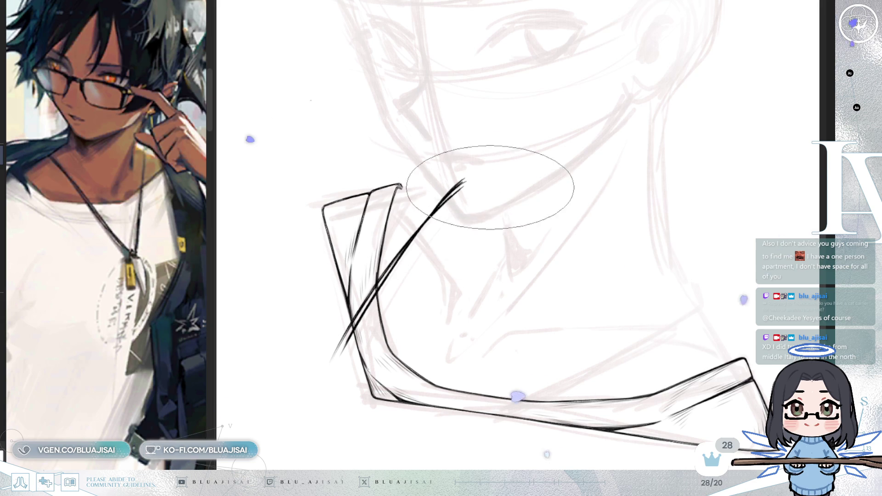
key("h")
mouse_move(652, 179)
left_mouse_down()
mouse_move(517, 197)
mouse_move(460, 128)
mouse_move(562, 150)
mouse_move(532, 108)
mouse_move(670, 128)
mouse_move(649, 246)
mouse_move(648, 196)
left_mouse_up()
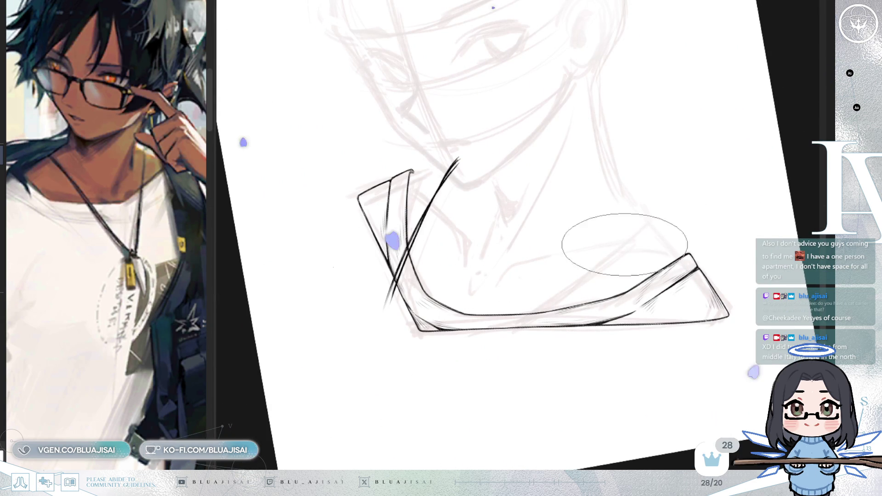
Step: Redraw the long diagonal across the right collar and double it with a parallel stroke
mouse_move(496, 340)
left_mouse_down()
mouse_move(649, 215)
mouse_move(493, 341)
left_mouse_up()
key("ctrl+z")
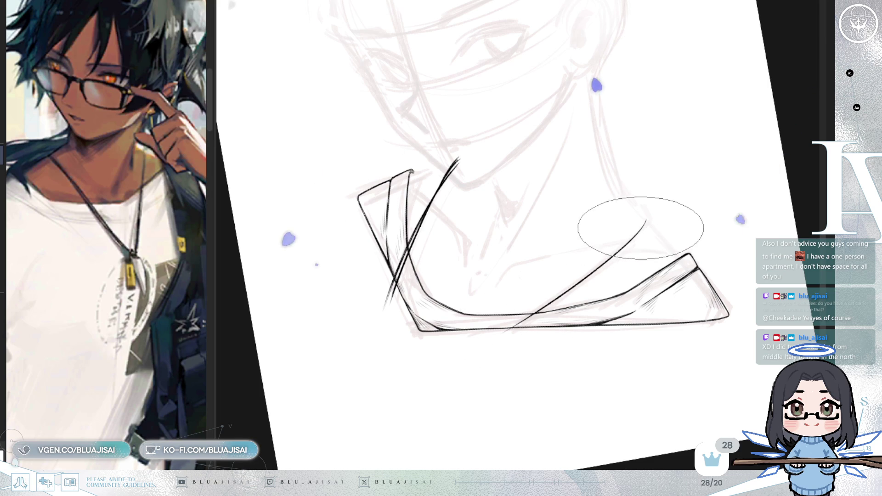
scroll(521, 338, "up", 1)
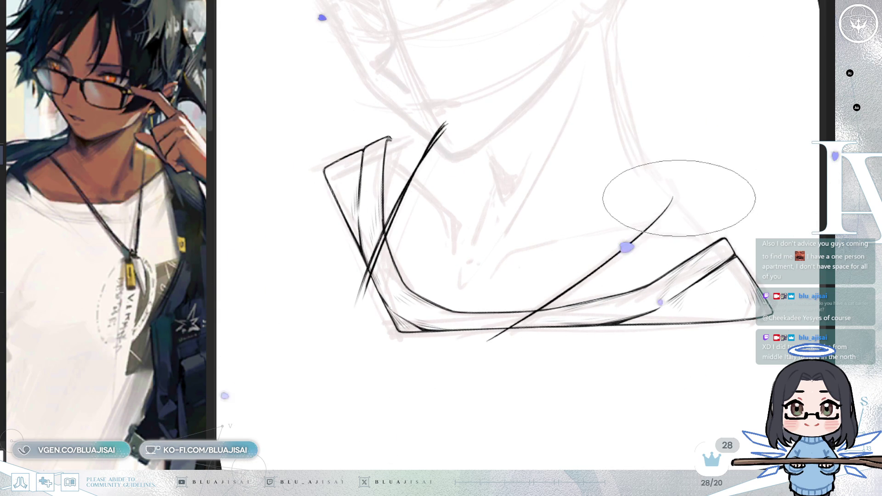
left_click_drag(488, 340, 680, 198)
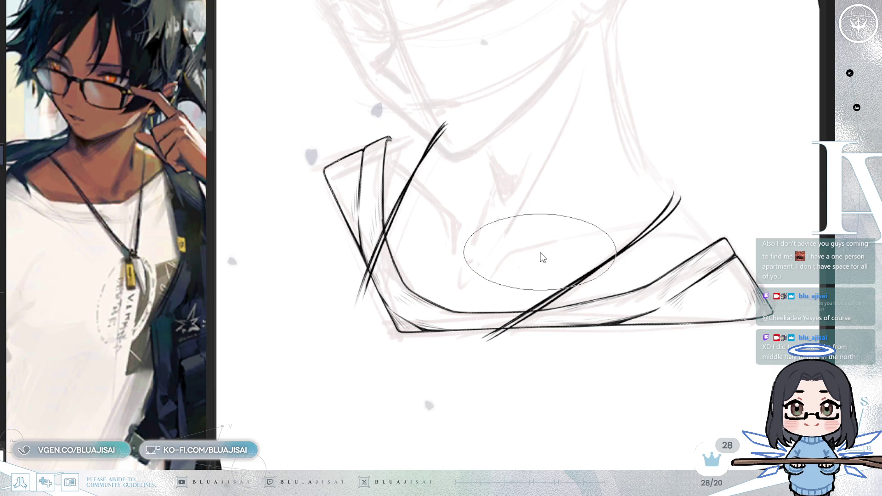
scroll(540, 252, "up", 1)
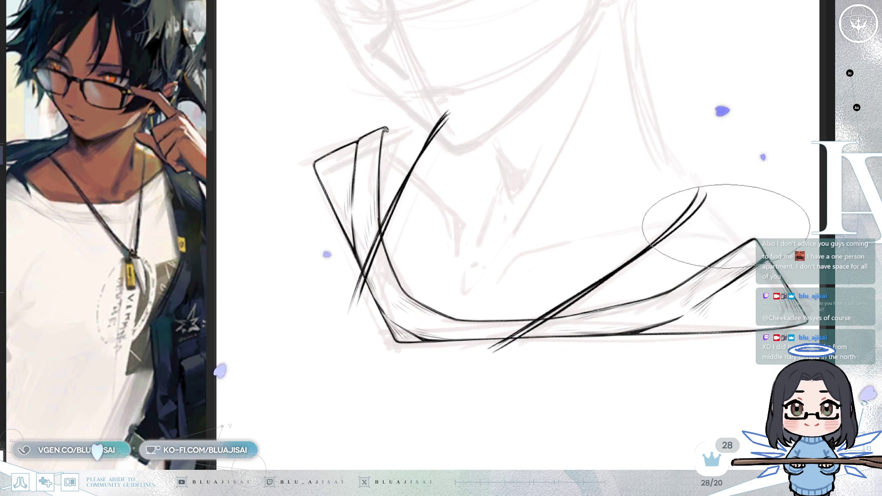
scroll(547, 230, "up", 2)
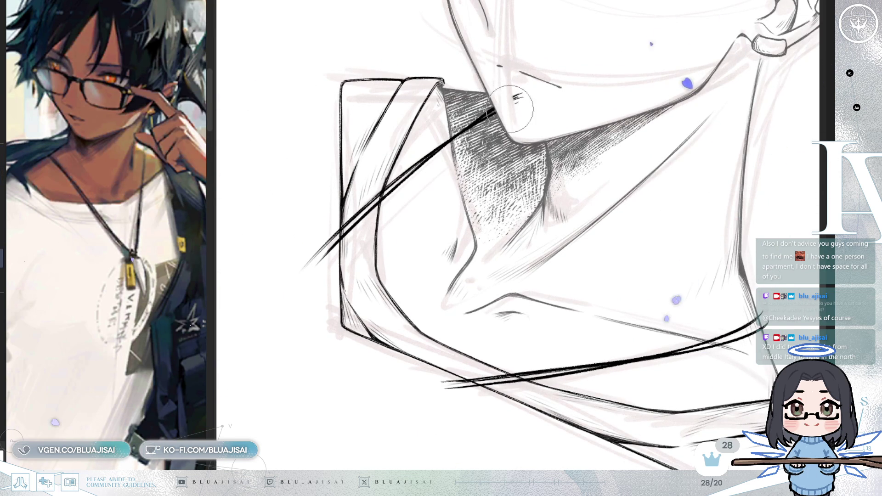
Step: Erase the overshooting lower-left tail of the long diagonal collar line
left_click_drag(432, 237, 550, 209)
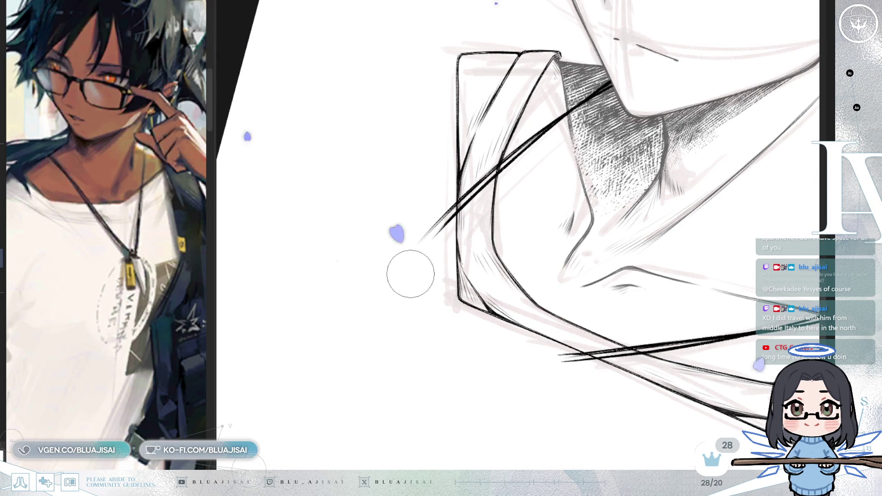
key("v")
key("v")
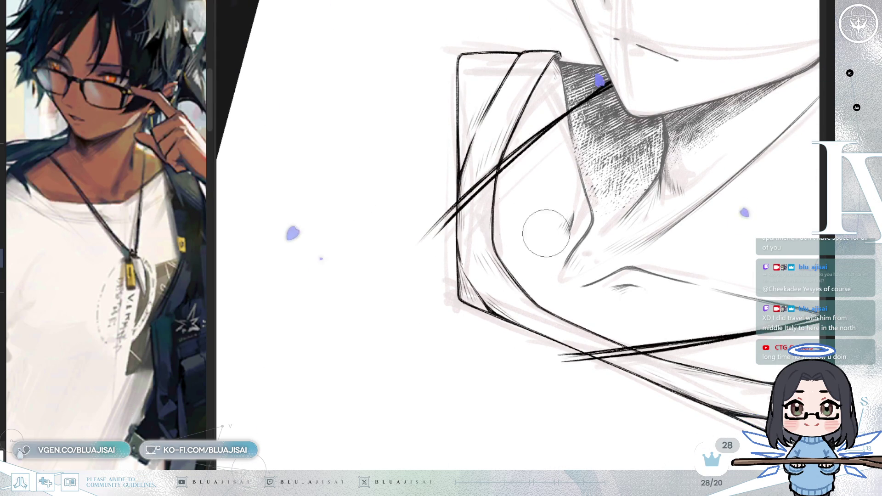
left_click_drag(448, 198, 438, 236)
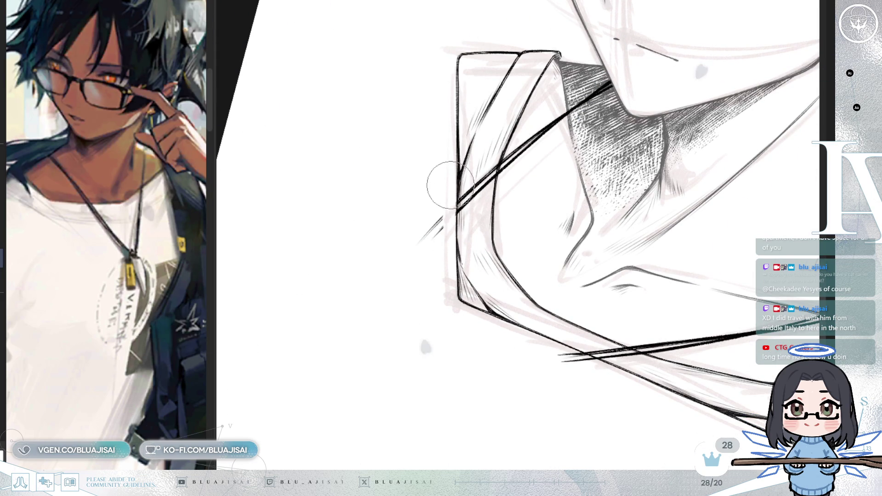
scroll(446, 216, "up", 2)
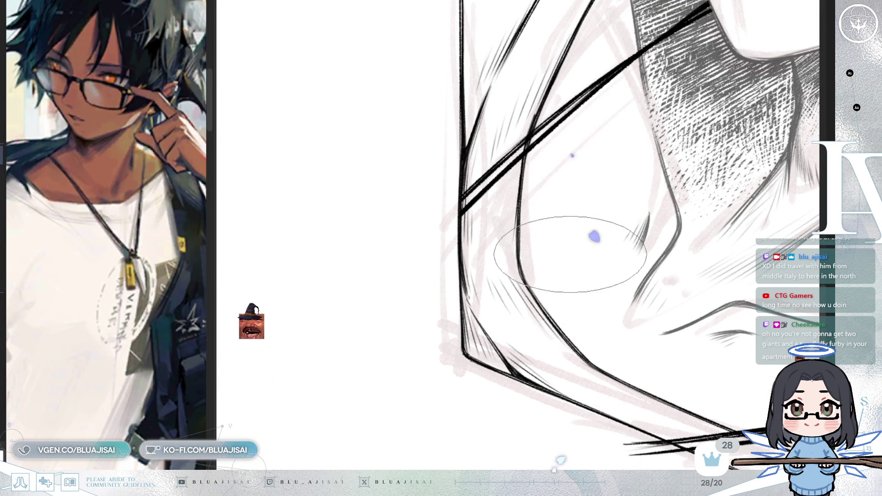
scroll(597, 260, "down", 1)
key("r")
key("r")
left_click_drag(571, 260, 560, 278)
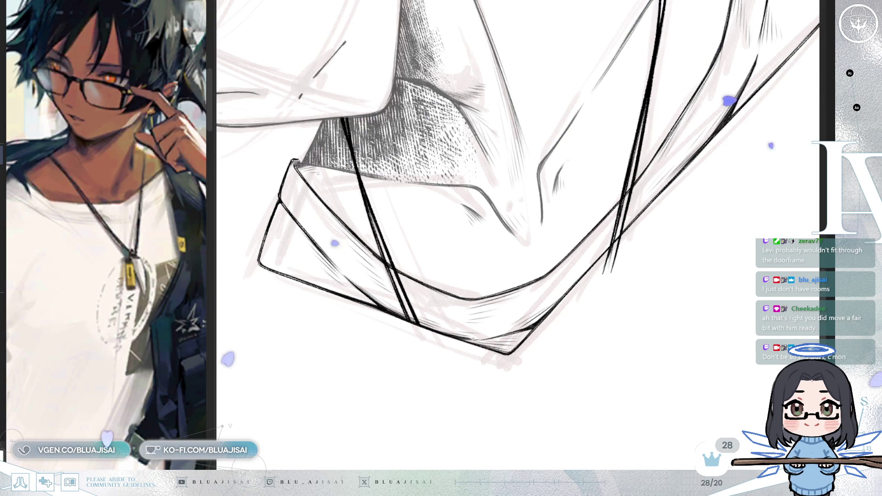
key("asciicircum")
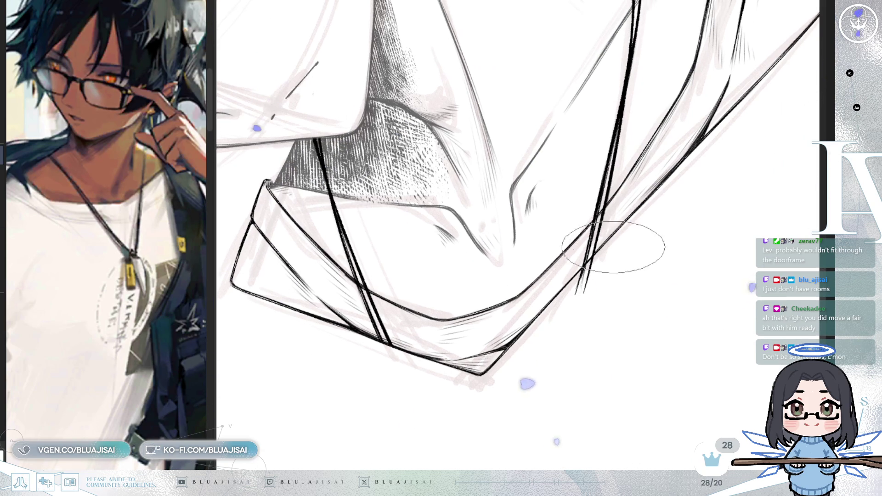
key("asciicircum")
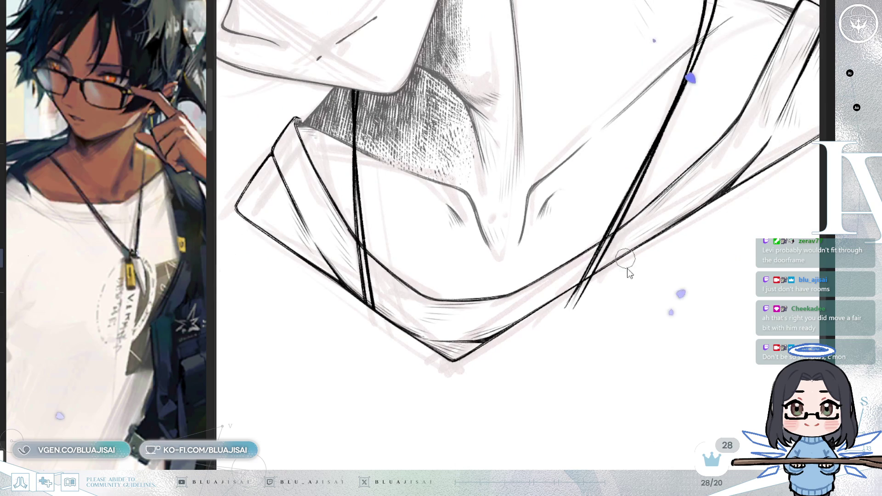
scroll(628, 273, "up", 2)
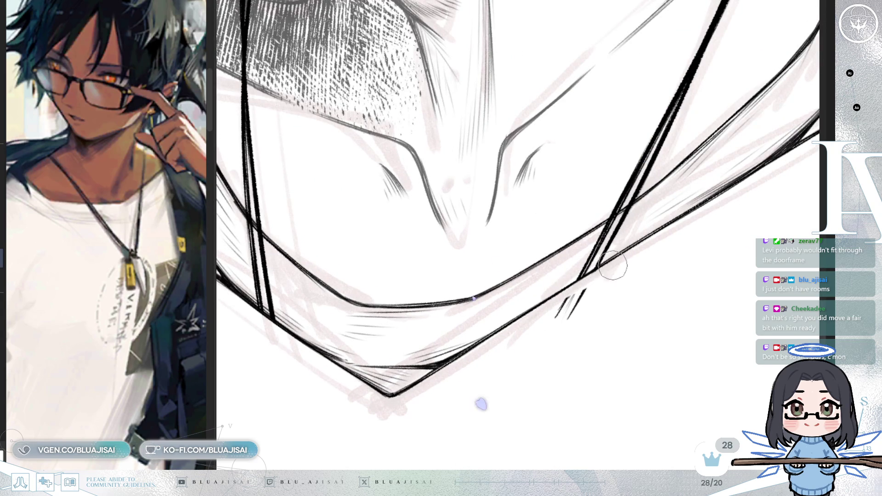
mouse_move(581, 312)
left_mouse_down()
mouse_move(561, 287)
mouse_move(694, 227)
mouse_move(575, 294)
mouse_move(683, 213)
left_mouse_up()
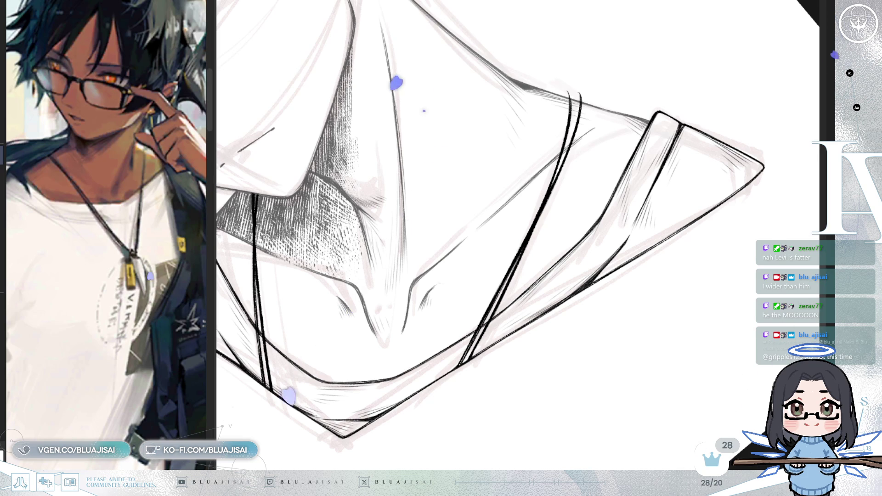
key("m")
key("5")
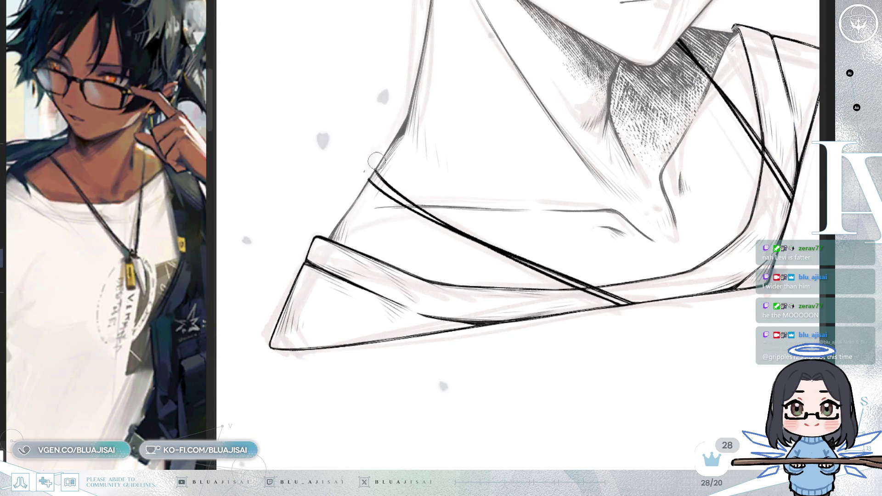
mouse_move(374, 147)
left_mouse_down()
mouse_move(456, 127)
mouse_move(511, 92)
left_mouse_up()
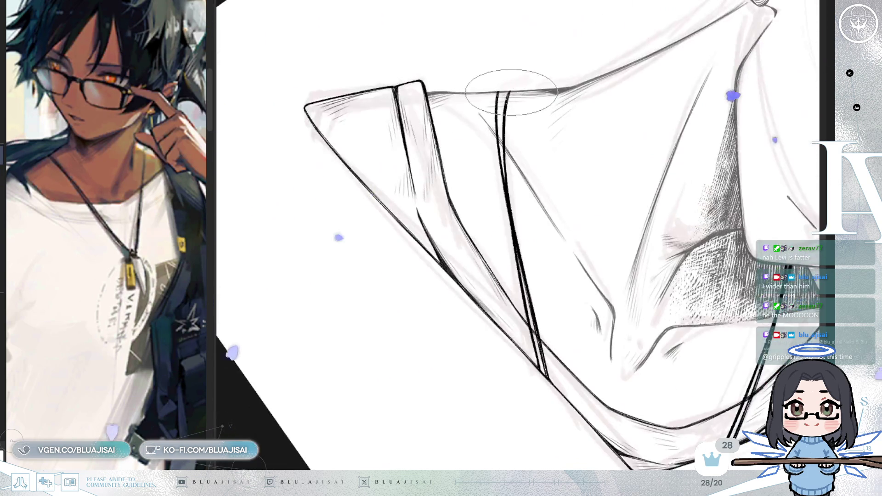
scroll(511, 92, "up", 1)
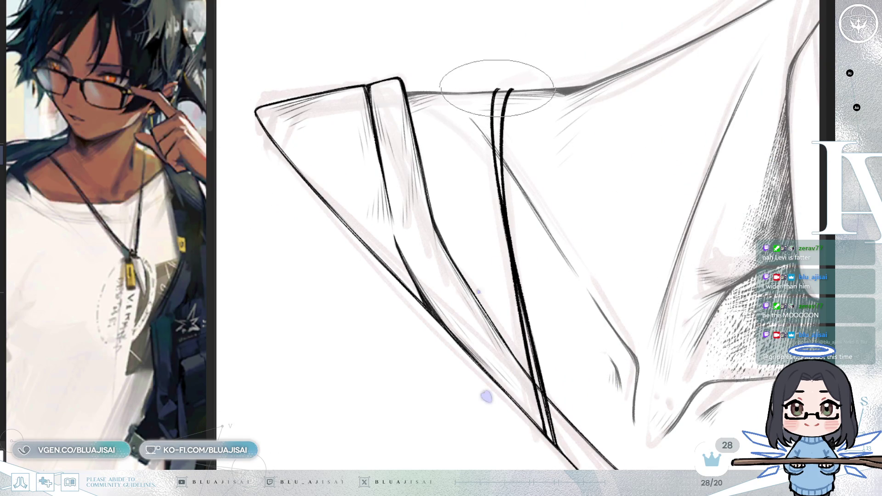
mouse_move(758, 128)
left_mouse_down()
mouse_move(605, 195)
mouse_move(700, 333)
left_mouse_up()
scroll(604, 195, "down", 3)
scroll(701, 335, "up", 3)
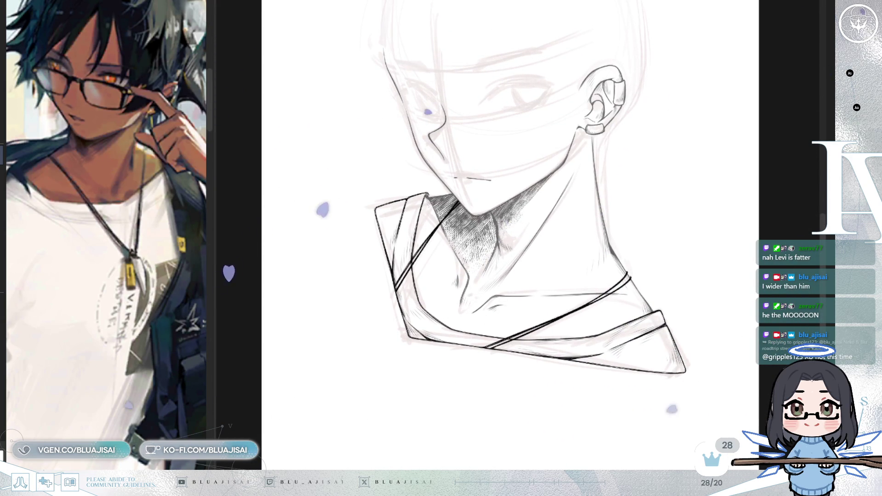
Step: Widen the reference panel and reposition the reference image to show more of the character
scroll(664, 281, "down", 3)
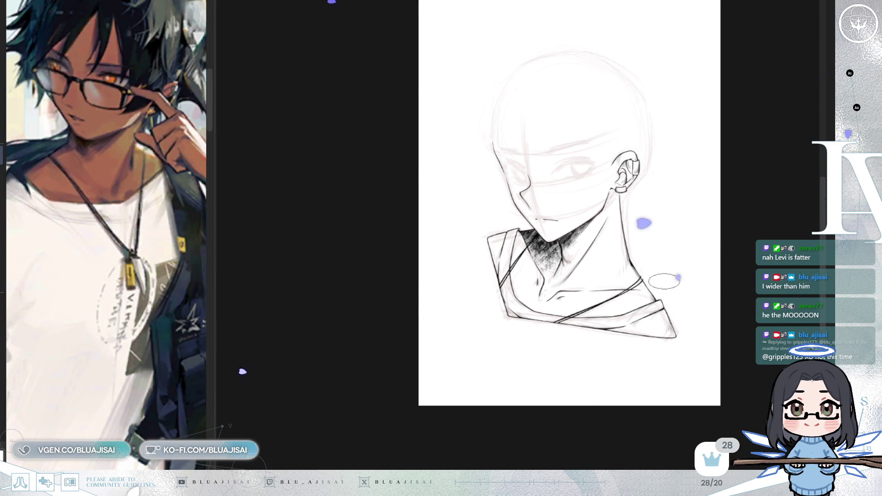
key("m")
key("m")
scroll(617, 264, "up", 4)
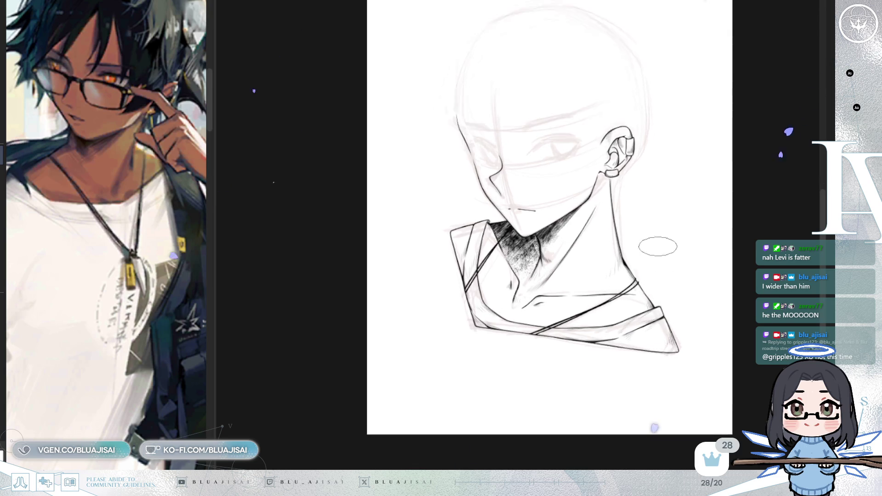
mouse_move(84, 119)
left_mouse_down()
mouse_move(198, 159)
mouse_move(267, 156)
left_mouse_up()
scroll(634, 271, "up", 3)
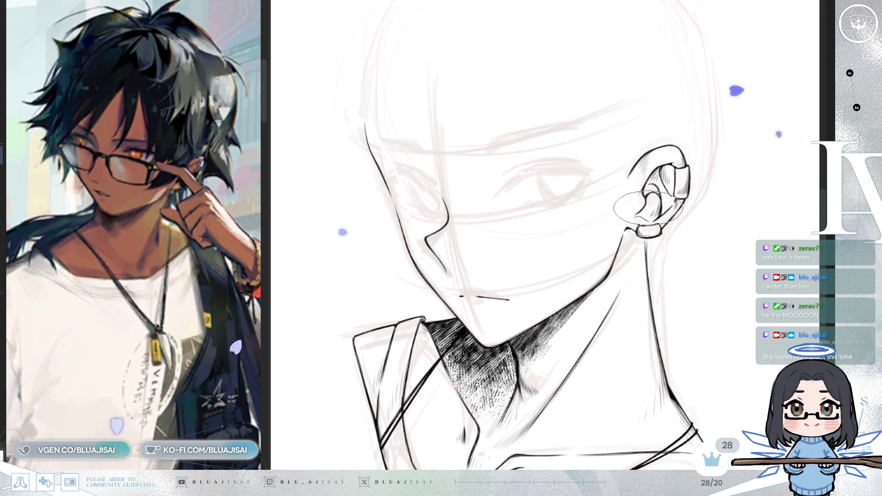
Step: Ink a thin curved line across the cheek, mirroring the view to check it
scroll(519, 242, "up", 3)
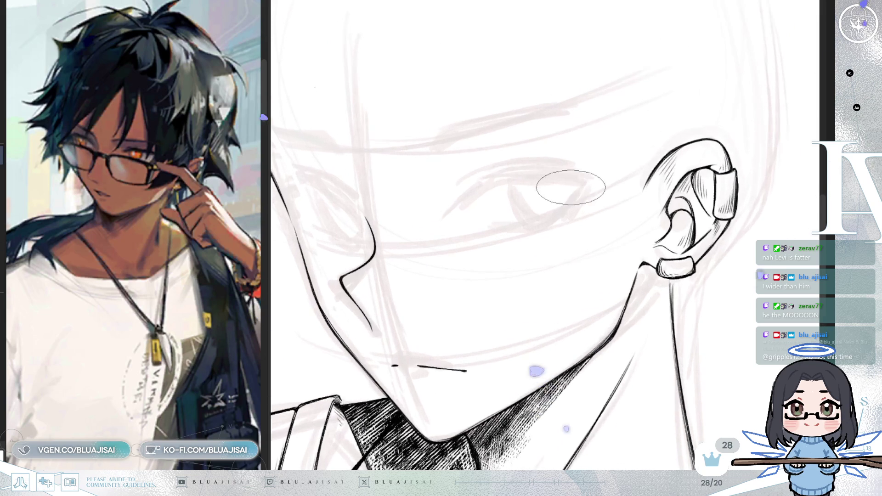
left_click_drag(520, 241, 572, 235)
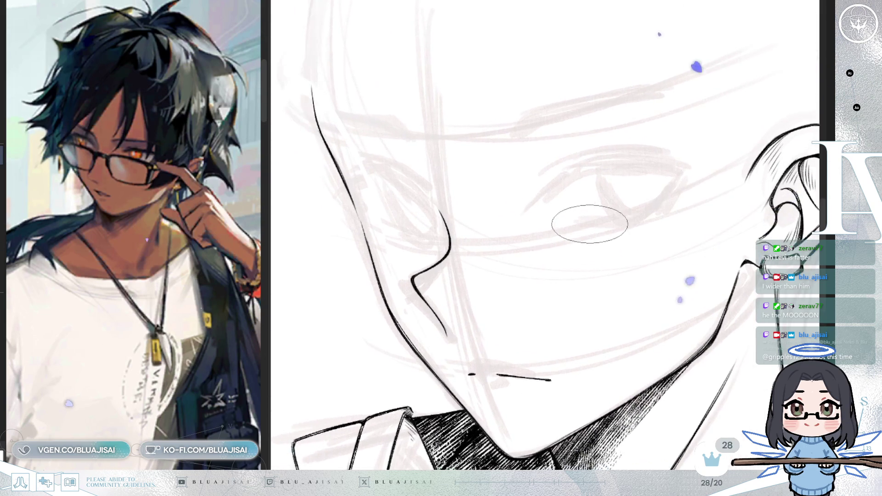
key("m")
key("m")
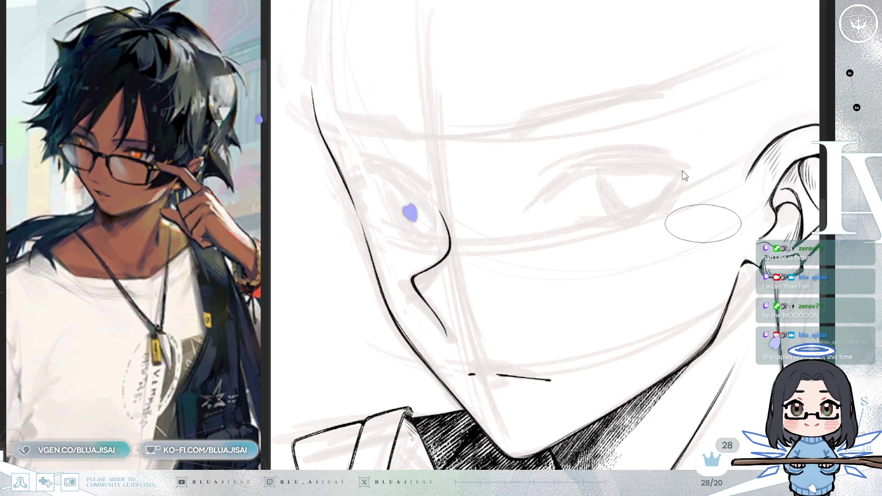
left_click_drag(474, 173, 559, 168)
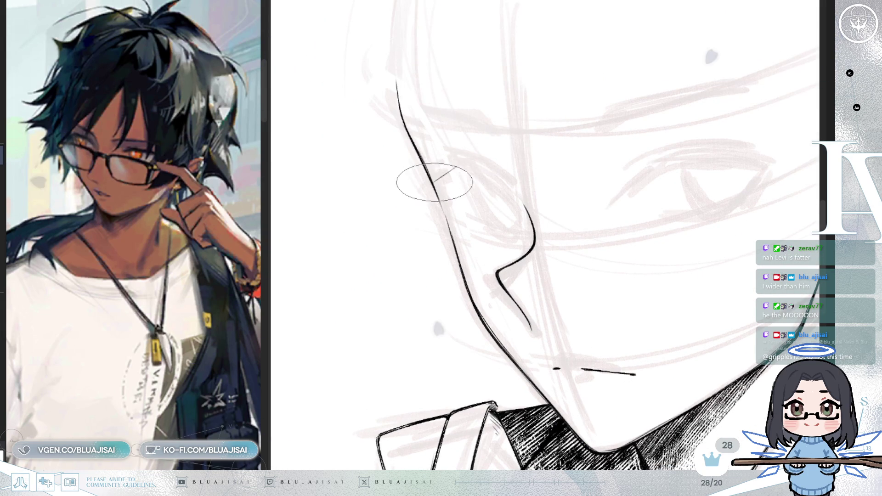
left_click_drag(434, 181, 498, 182)
key("h")
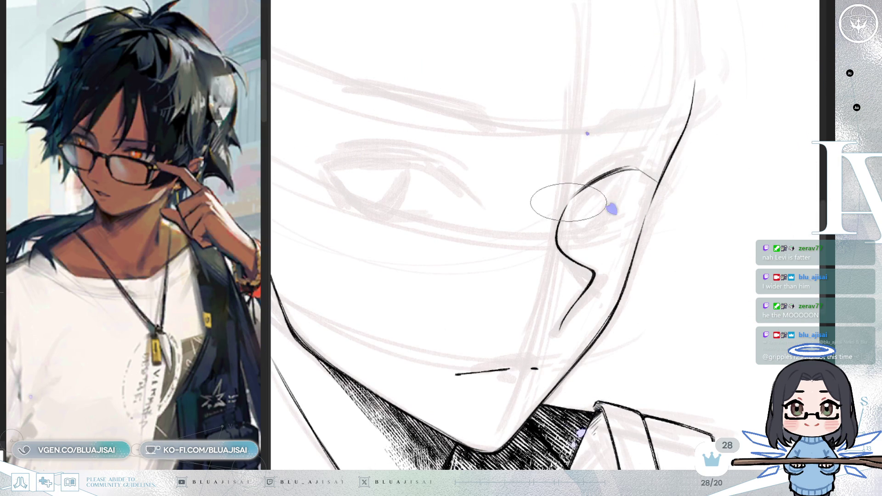
Step: Thicken the upper curve of the eye line with two overlapping strokes
key("Delete")
left_click_drag(615, 132, 608, 159)
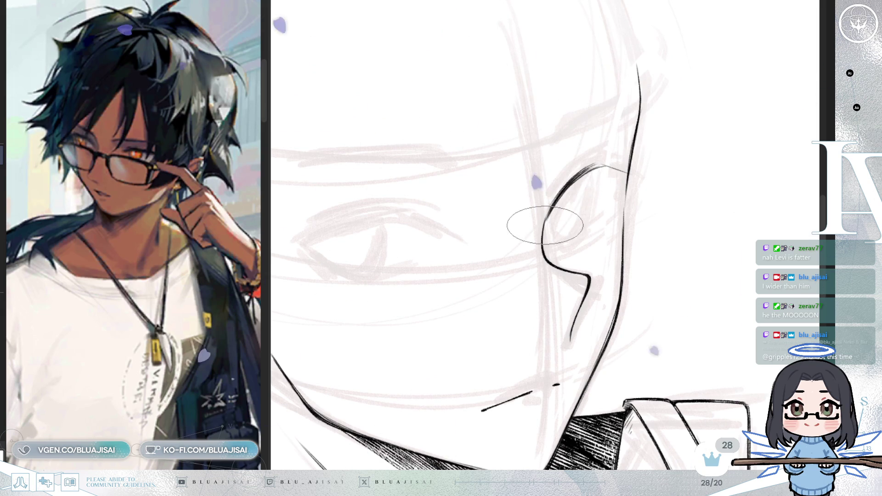
left_click_drag(553, 204, 567, 187)
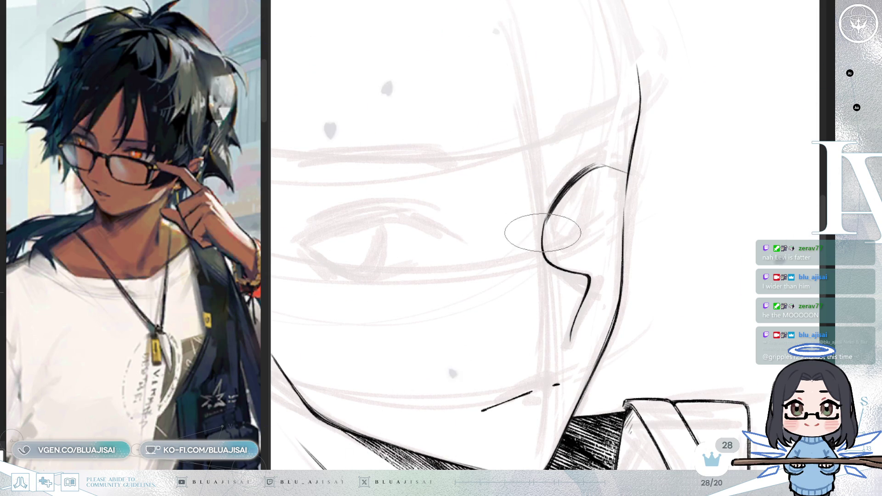
left_click_drag(549, 202, 565, 188)
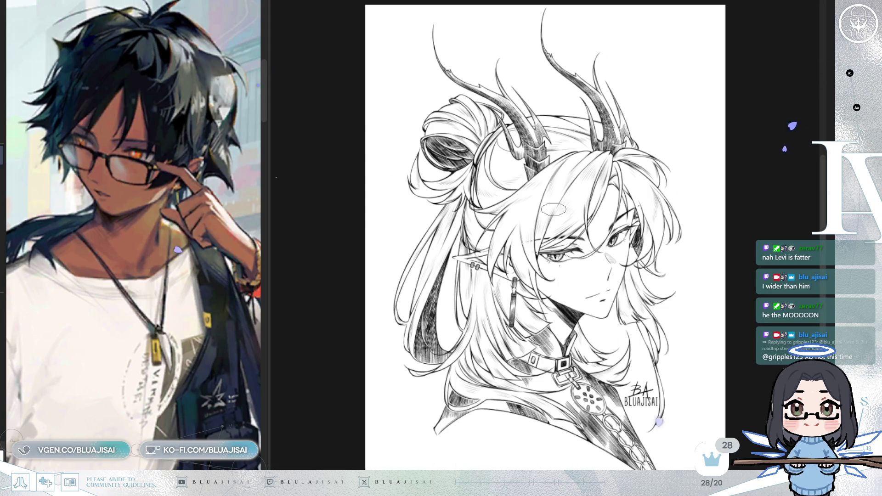
Step: Zoom in on the eye area of the sketch and the reference face's eyes
scroll(171, 319, "up", 5)
scroll(171, 319, "up", 5)
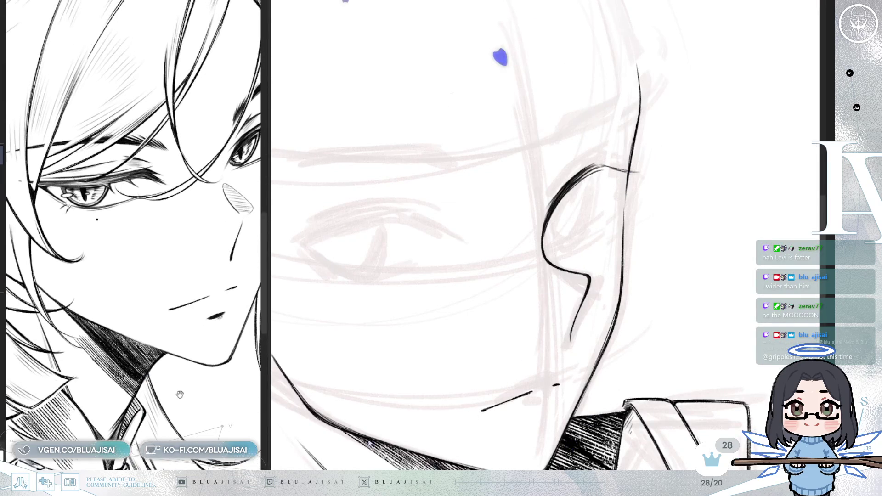
scroll(530, 250, "up", 3)
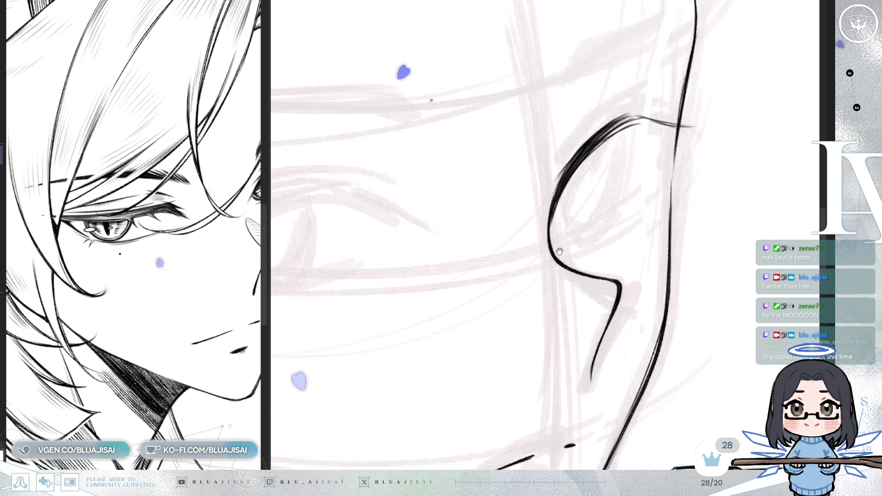
scroll(172, 357, "down", 3)
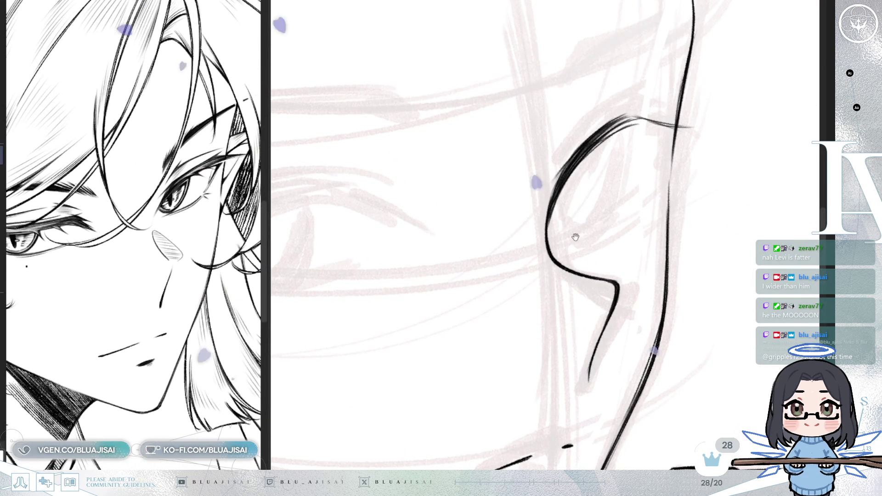
Step: Undo the stray stroke past the lid and ink the upper eyelid as a heavy tapered curve
scroll(691, 150, "up", 2)
key("ctrl+z")
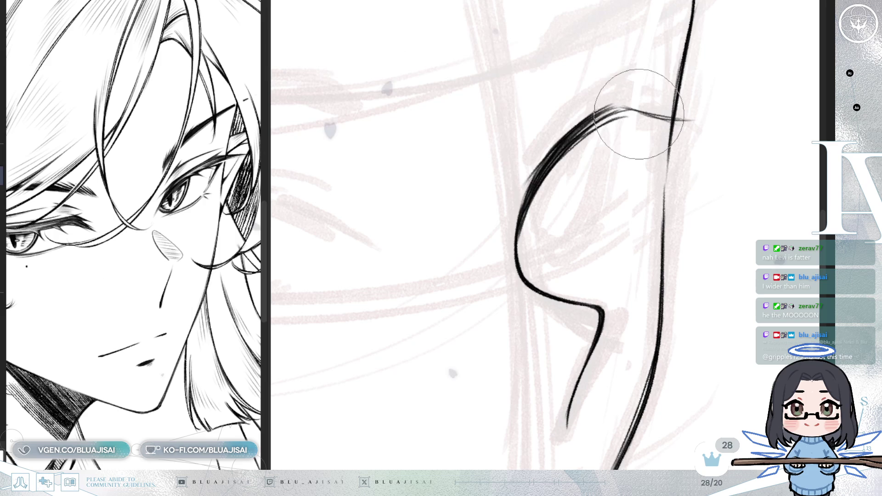
mouse_move(648, 124)
left_mouse_down()
mouse_move(634, 114)
mouse_move(687, 99)
left_mouse_up()
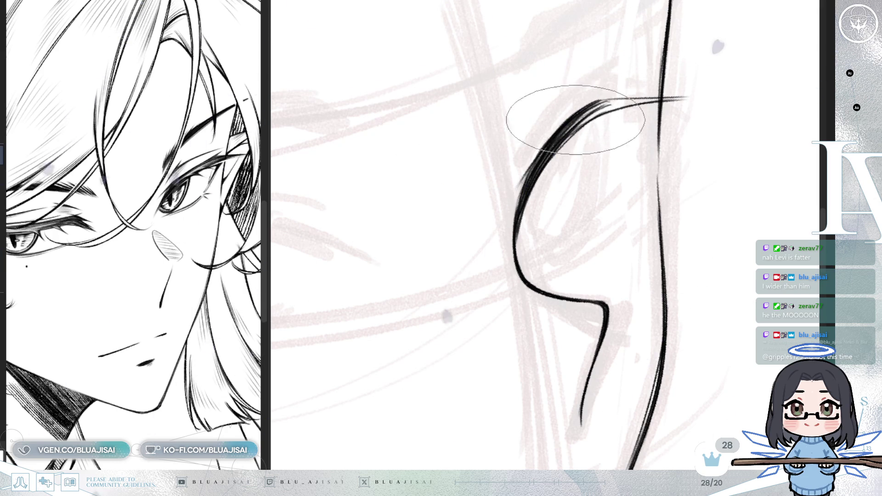
left_click_drag(557, 112, 571, 147)
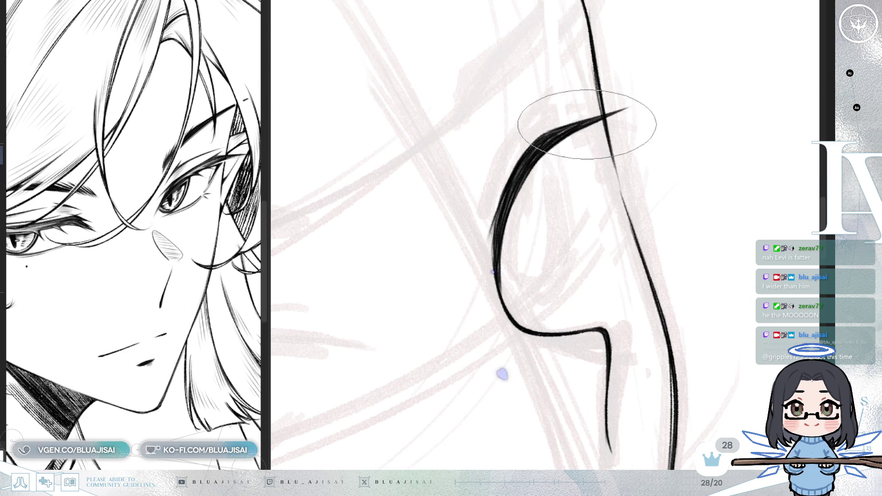
key("End")
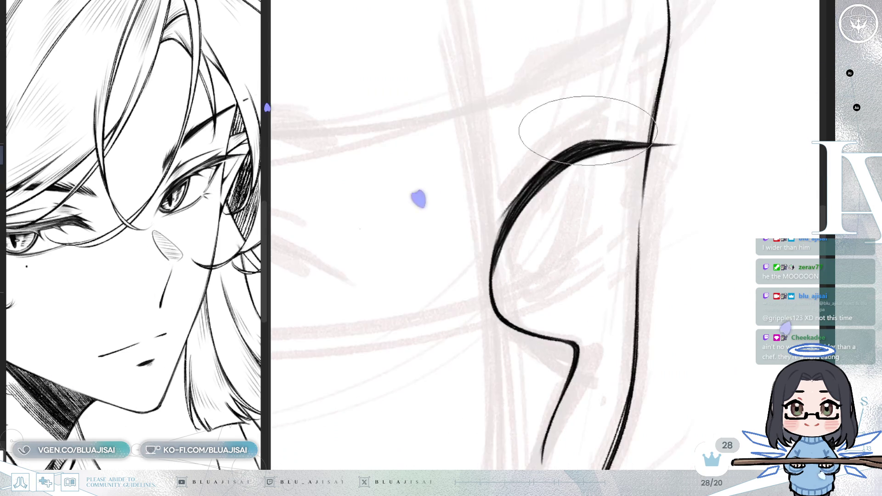
left_click_drag(590, 128, 566, 144)
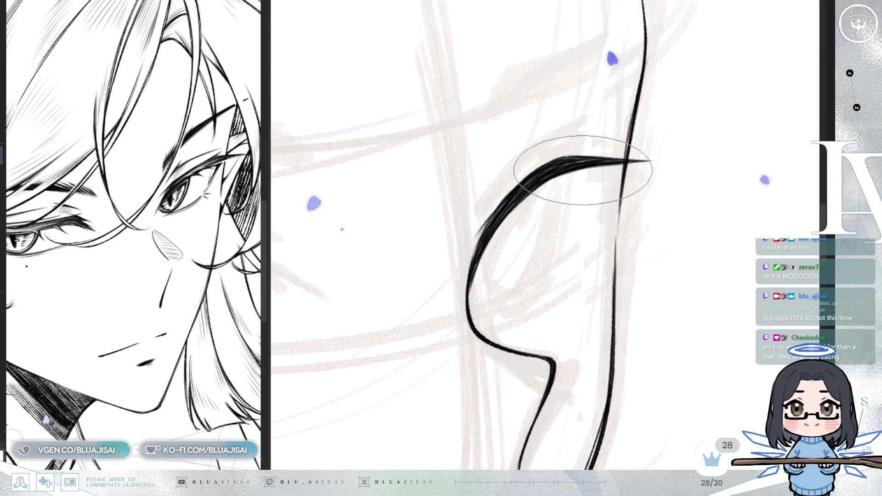
scroll(569, 193, "down", 1)
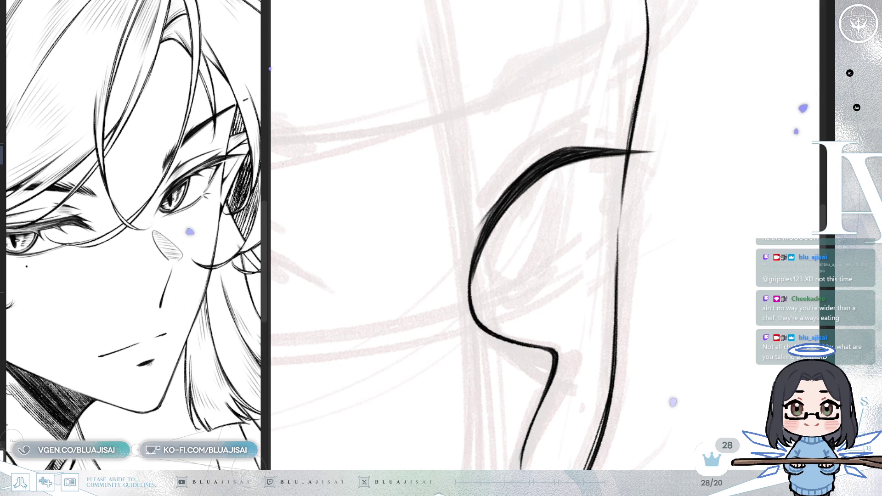
Step: Draw thin diagonal and curved strokes beneath the eyelid to shape the spike
scroll(519, 216, "up", 1)
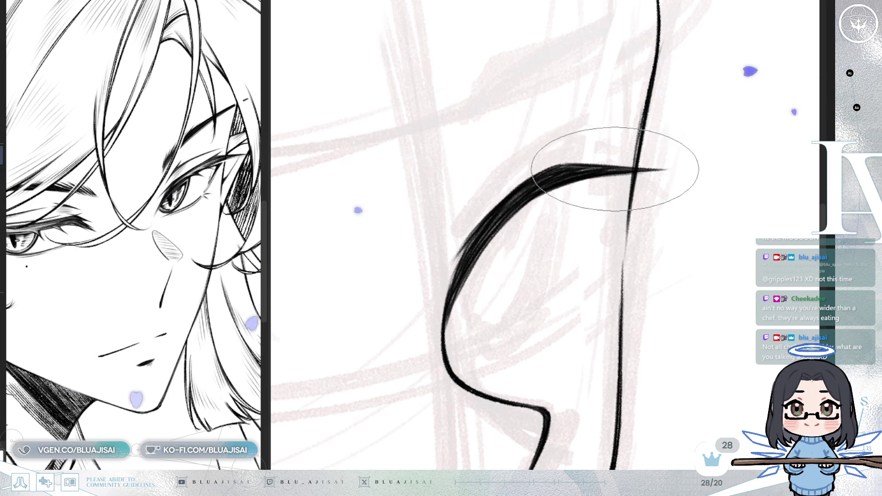
left_click_drag(618, 177, 593, 232)
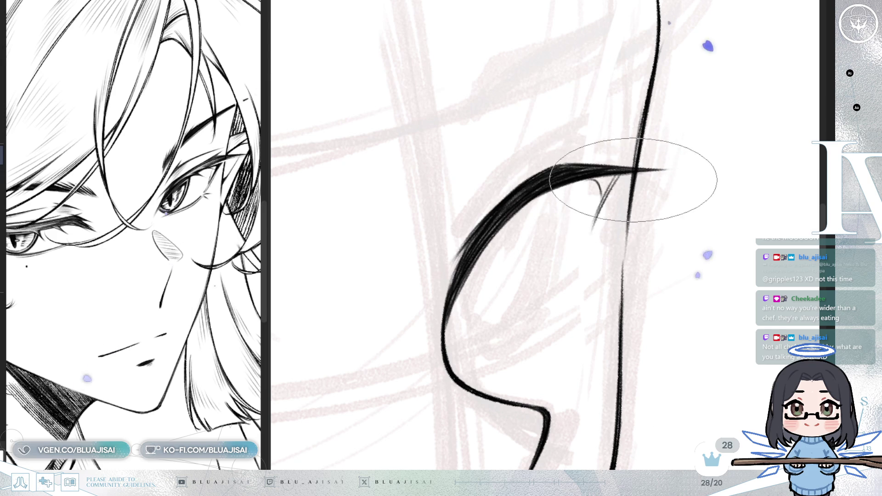
key("m")
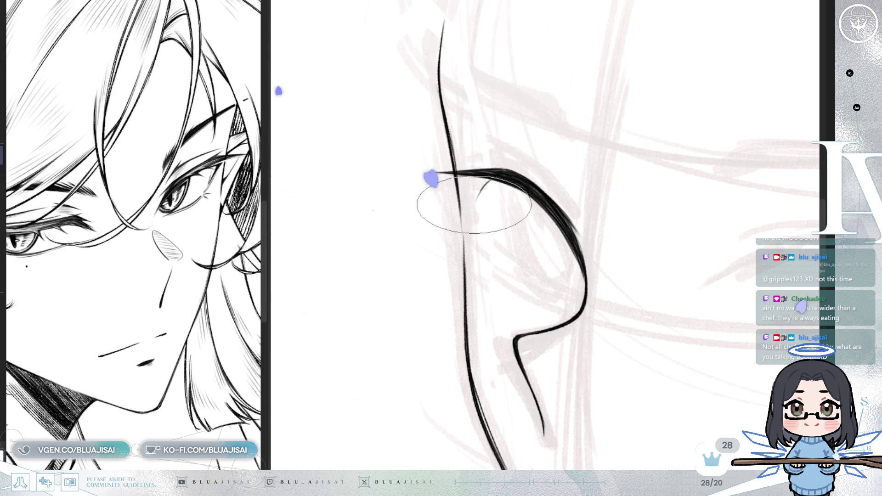
left_click_drag(490, 181, 482, 234)
key("m")
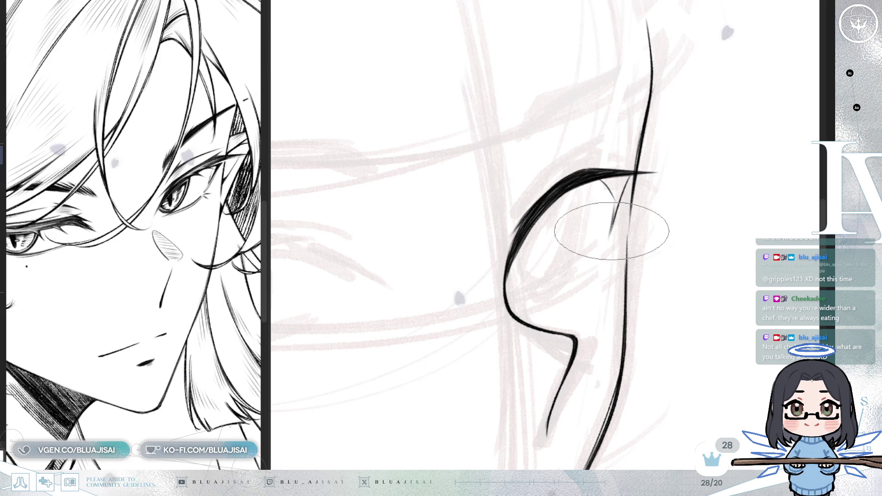
left_click_drag(613, 232, 581, 185)
Step: Add a small feathered strand at the lid tip to finish the dark spike
scroll(532, 247, "up", 3)
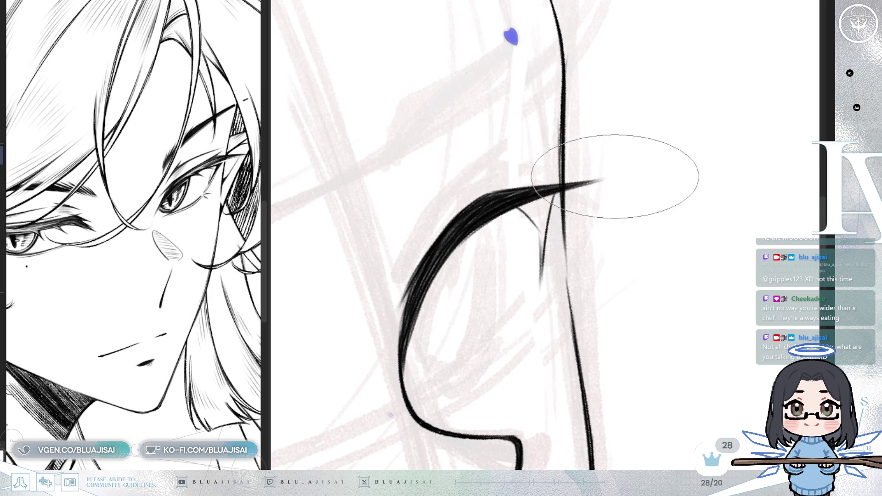
key("h")
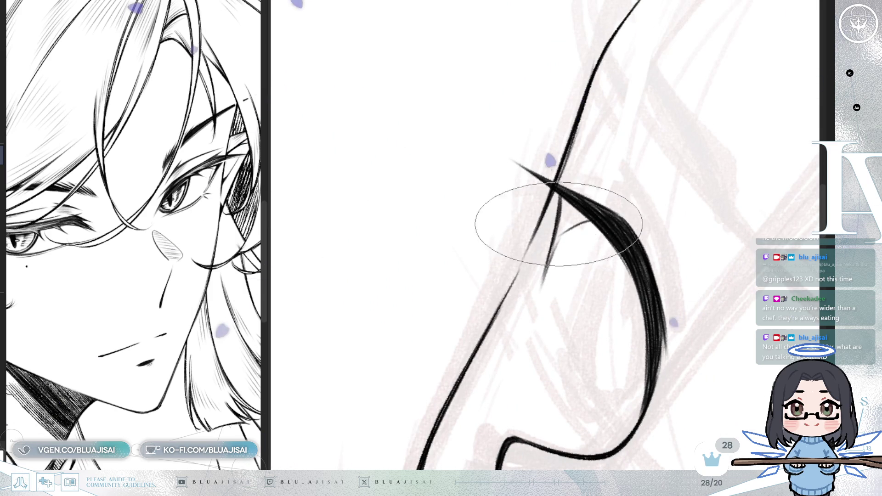
mouse_move(558, 232)
left_mouse_down()
mouse_move(587, 217)
mouse_move(571, 201)
mouse_move(569, 224)
left_mouse_up()
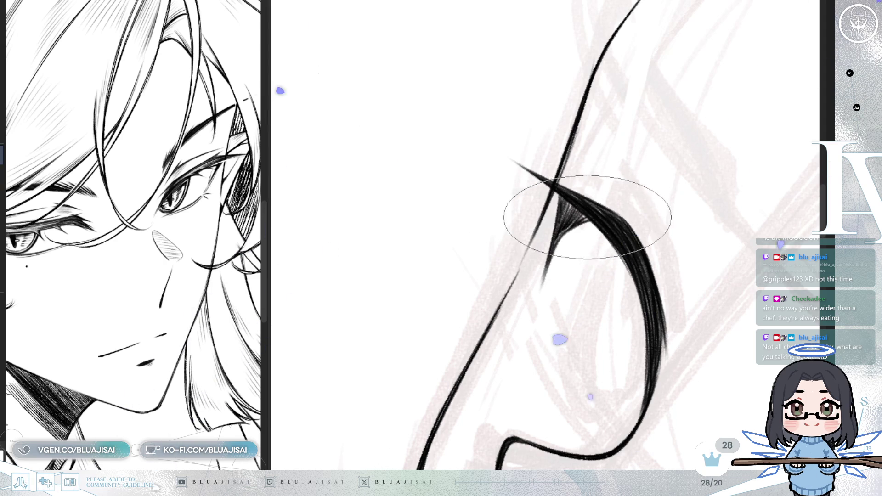
key("h")
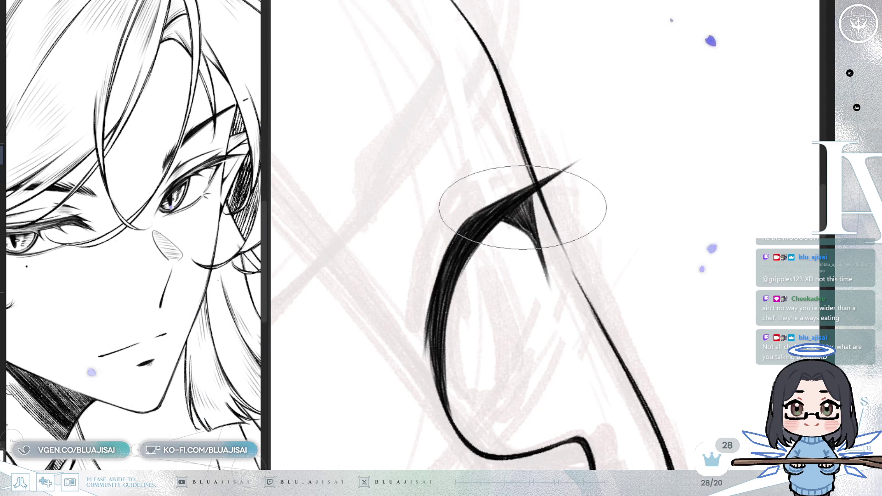
key("End")
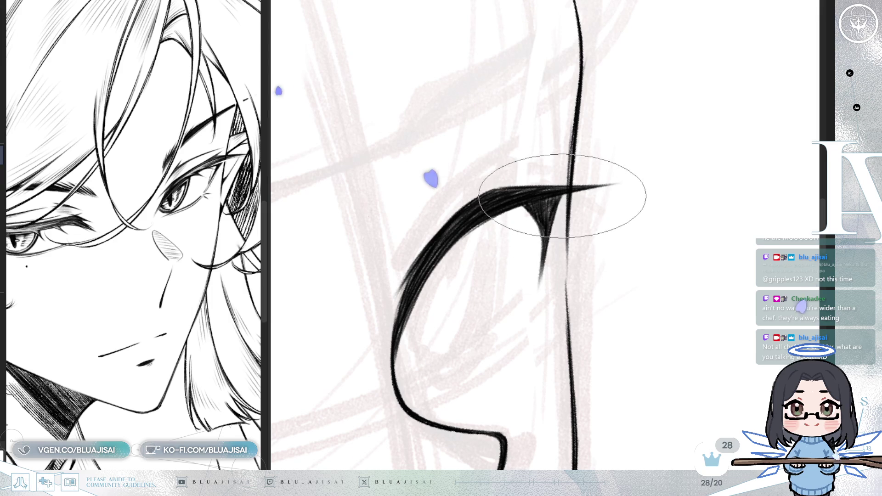
key("Delete")
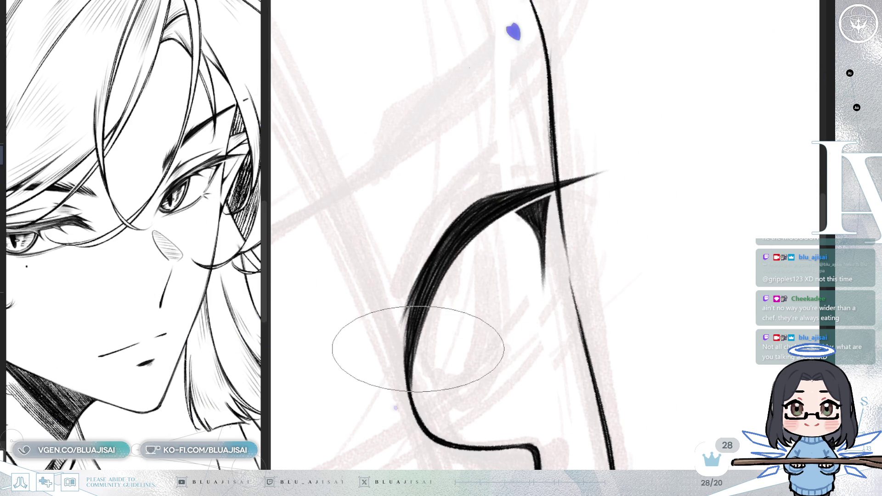
Step: Draw thin lash strokes along the underside of the upper eyelid, mirroring the view to compare
key("m")
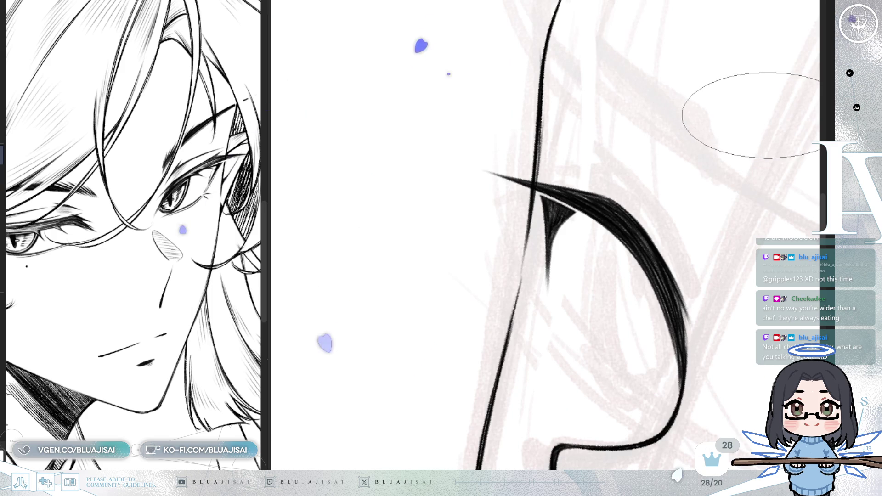
left_click_drag(707, 261, 549, 204)
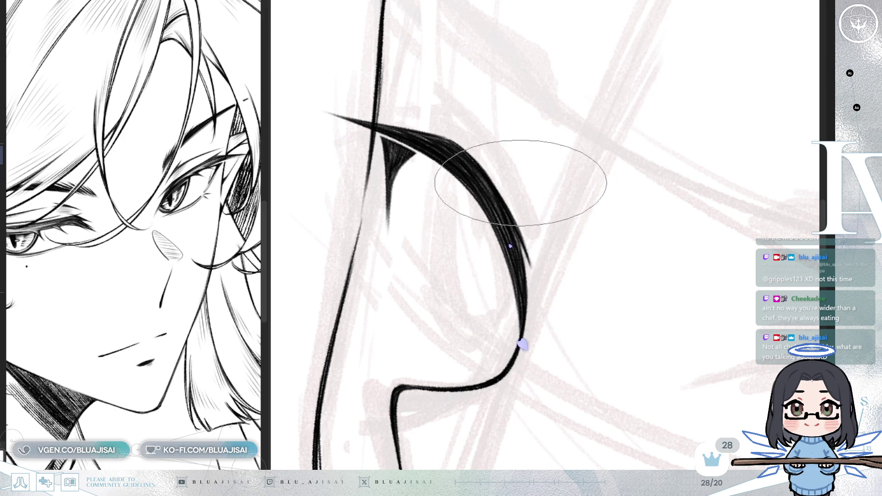
key("m")
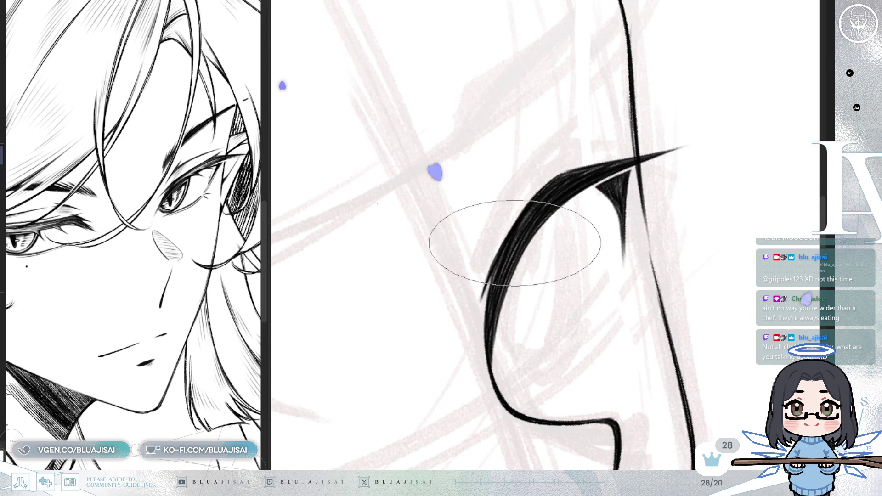
scroll(579, 226, "down", 3)
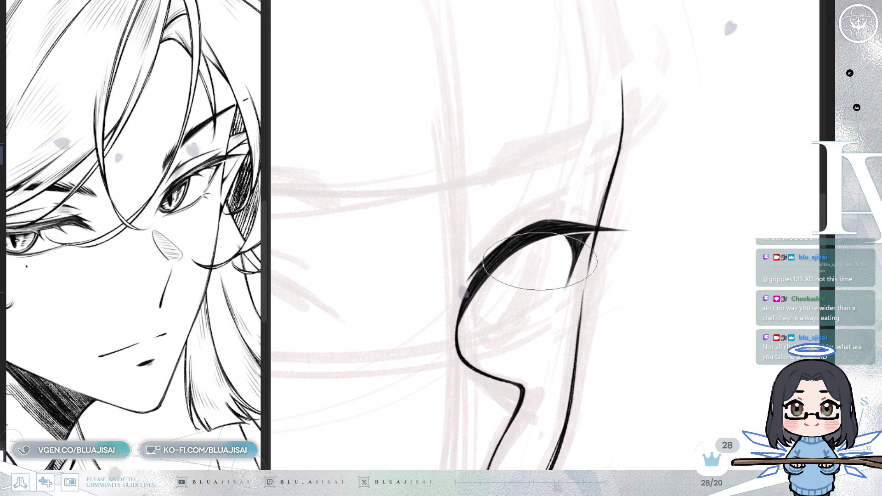
left_click_drag(544, 251, 561, 247)
key("h")
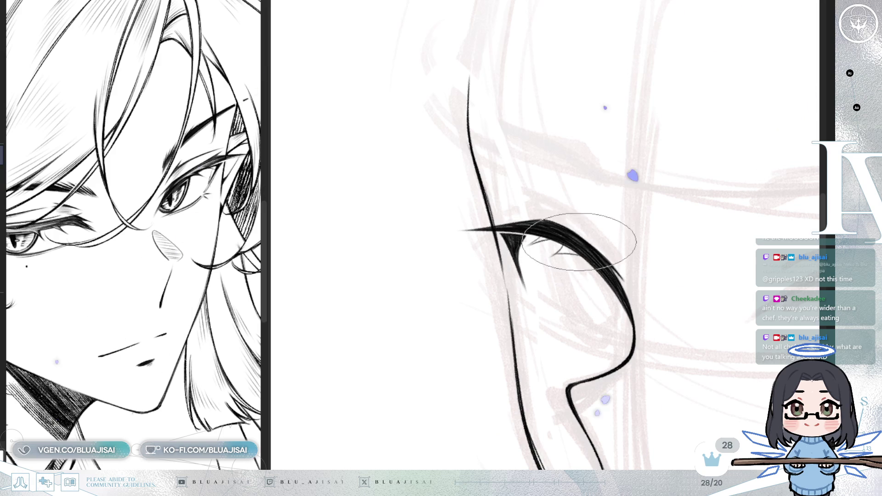
key("h")
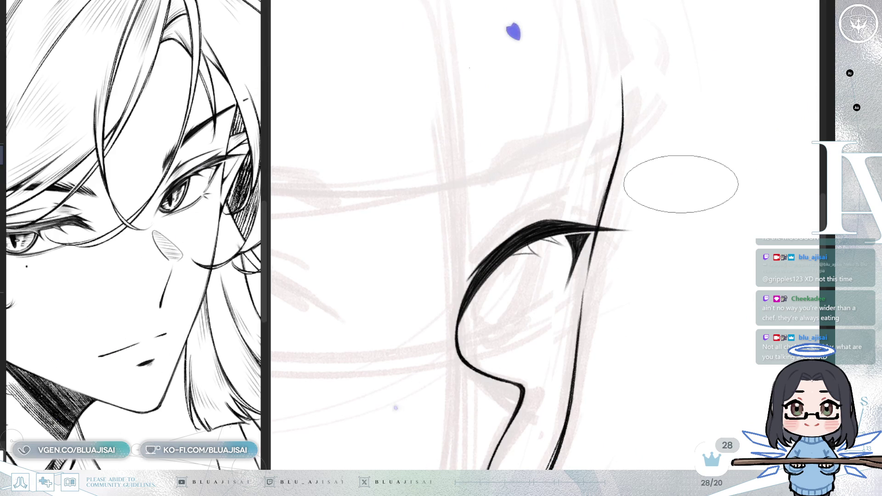
key("h")
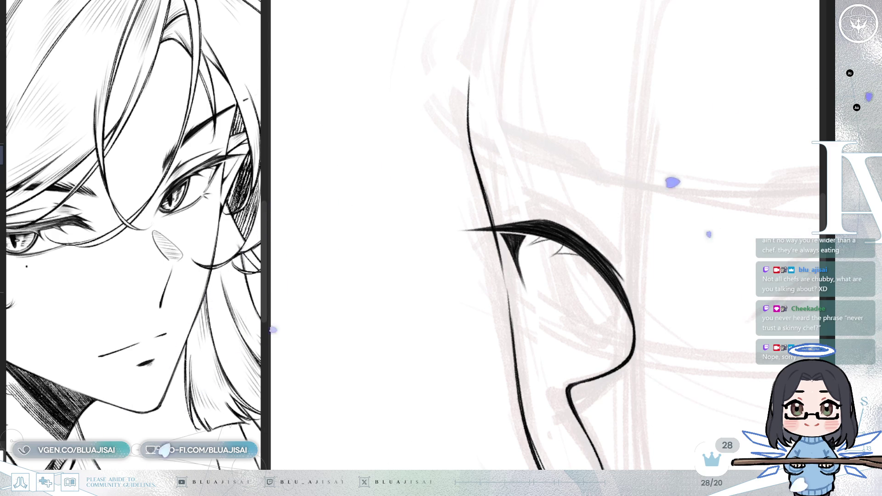
scroll(526, 237, "up", 3)
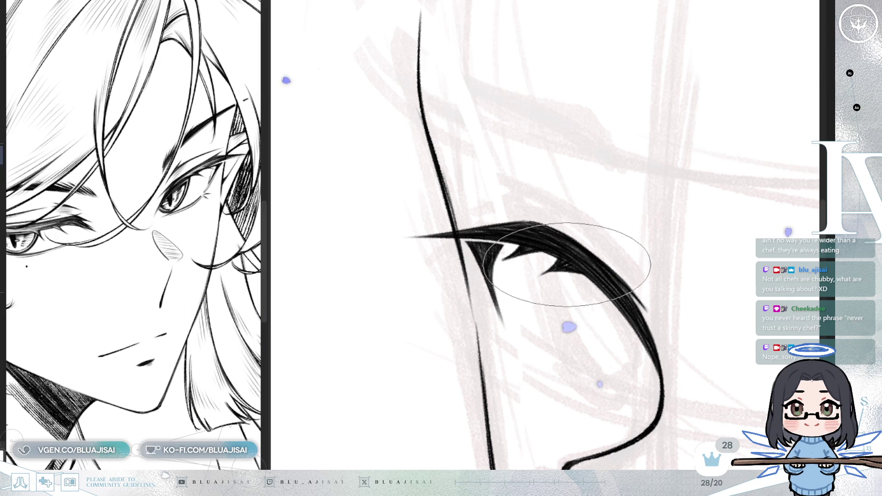
Step: Refine the heavy spiky upper lid beside the nose line, rotating and zooming to check it
mouse_move(581, 269)
left_mouse_down()
mouse_move(522, 296)
mouse_move(576, 254)
left_mouse_up()
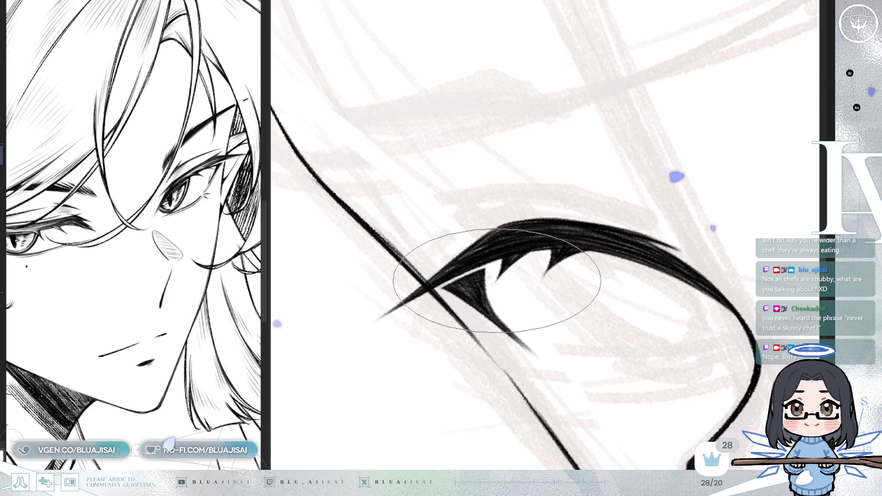
mouse_move(679, 181)
left_mouse_down()
mouse_move(709, 197)
mouse_move(606, 289)
mouse_move(481, 353)
left_mouse_up()
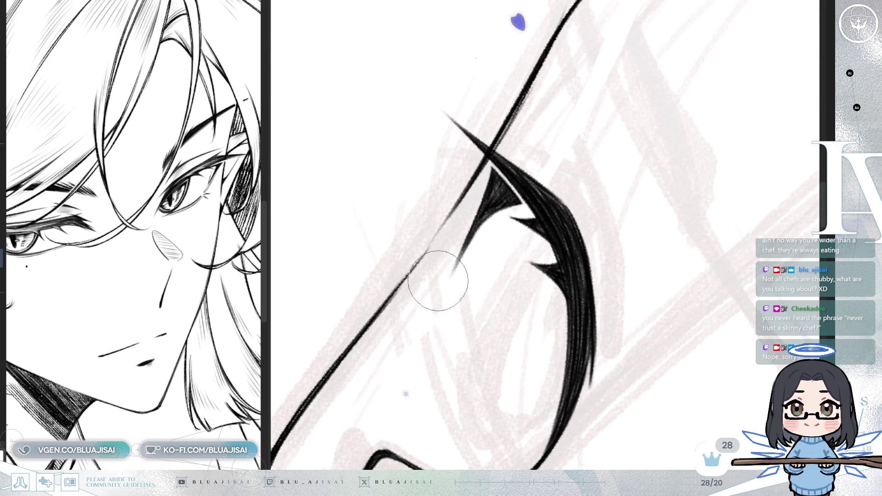
left_click_drag(465, 292, 503, 226)
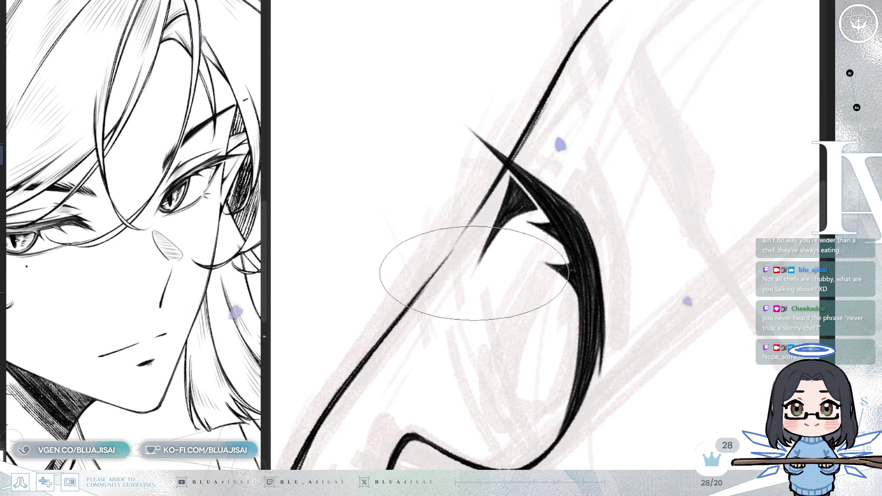
mouse_move(443, 275)
left_mouse_down()
mouse_move(590, 243)
mouse_move(649, 305)
left_mouse_up()
scroll(591, 256, "down", 1)
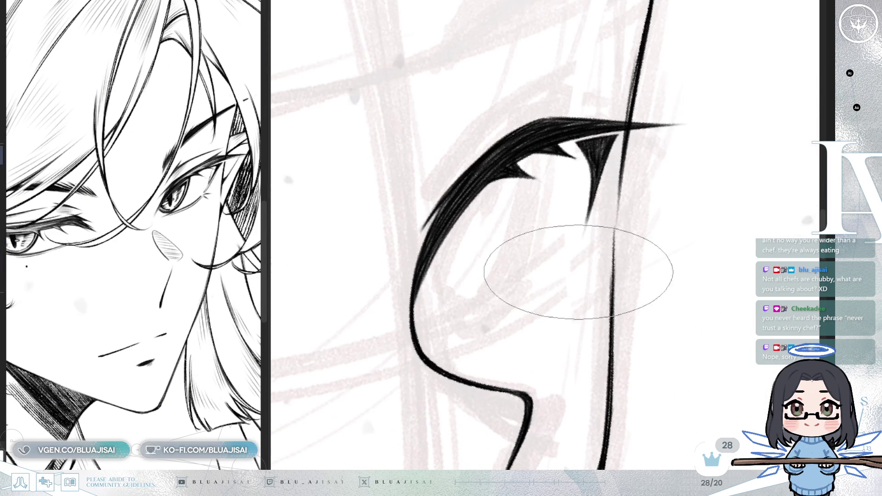
scroll(479, 331, "down", 2)
scroll(575, 270, "down", 1)
scroll(575, 269, "down", 1)
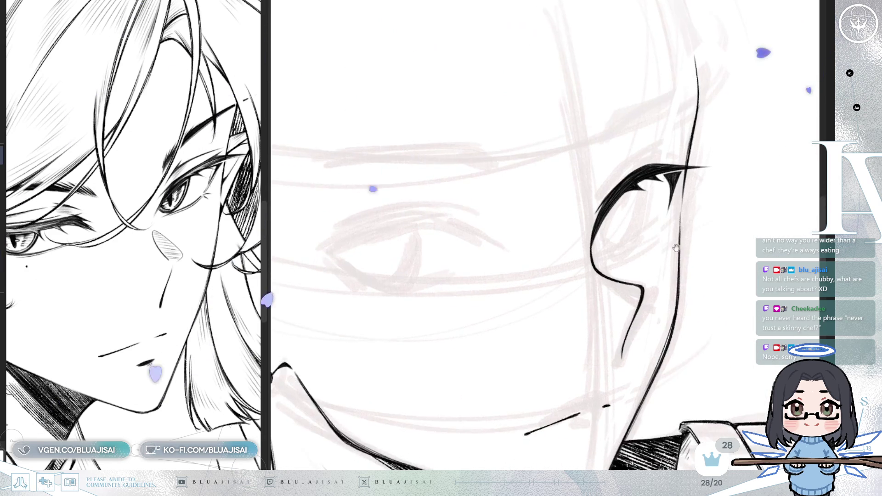
Step: Draw a thin lower lid line beneath the inked eye's spiky upper lid
scroll(611, 248, "up", 1)
scroll(572, 256, "up", 1)
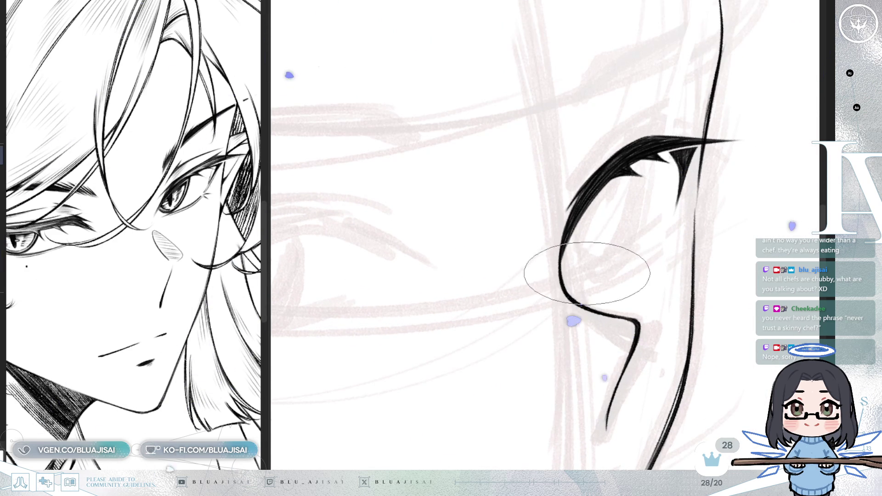
left_click_drag(583, 277, 648, 252)
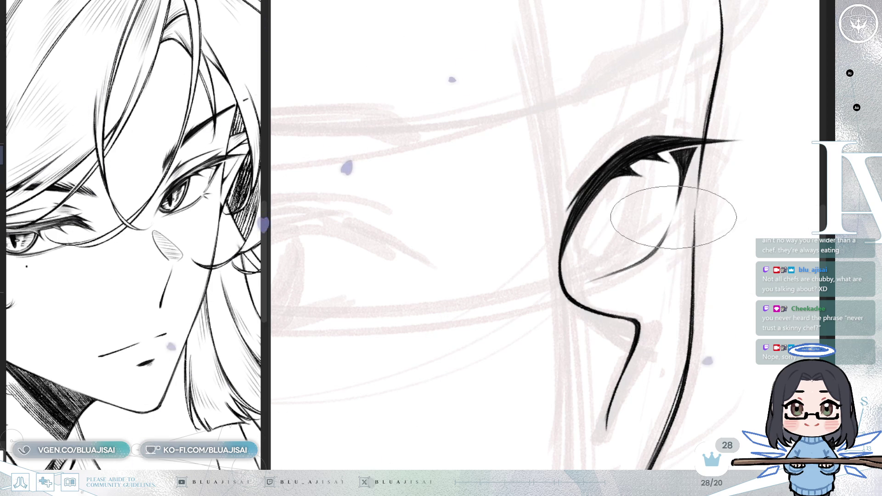
scroll(648, 236, "up", 2)
scroll(655, 246, "up", 3)
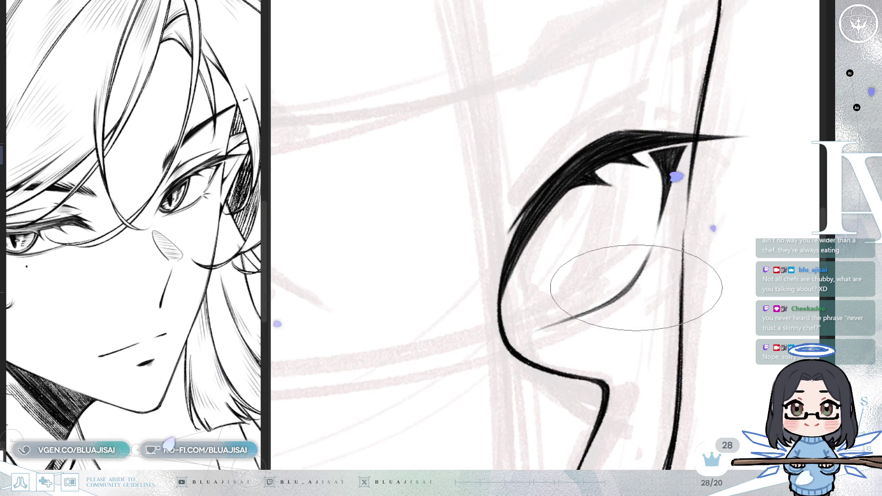
Step: Check the eye in a mirrored view, then thicken the lower lid line with extra pen strokes
key("e")
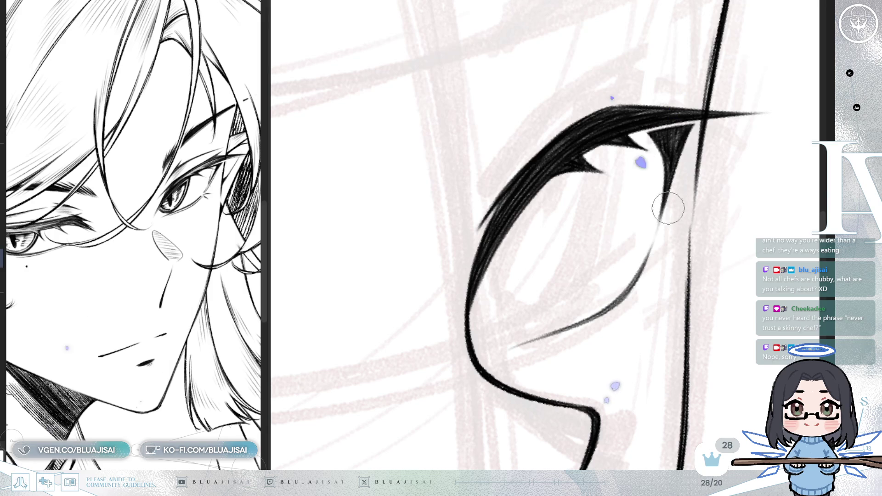
key("m")
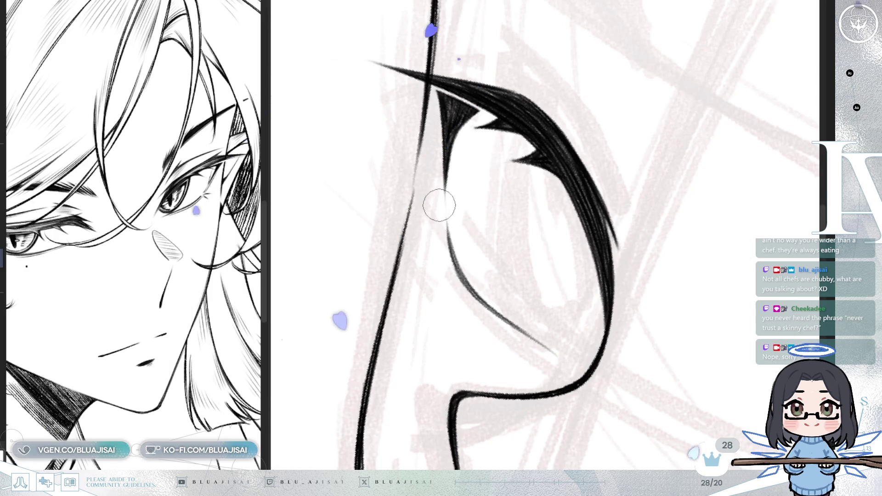
key("b")
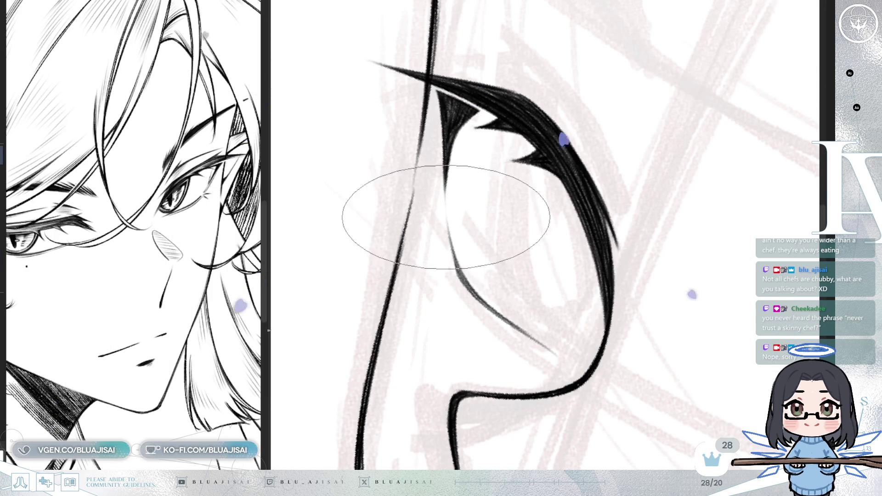
left_click_drag(459, 279, 472, 212)
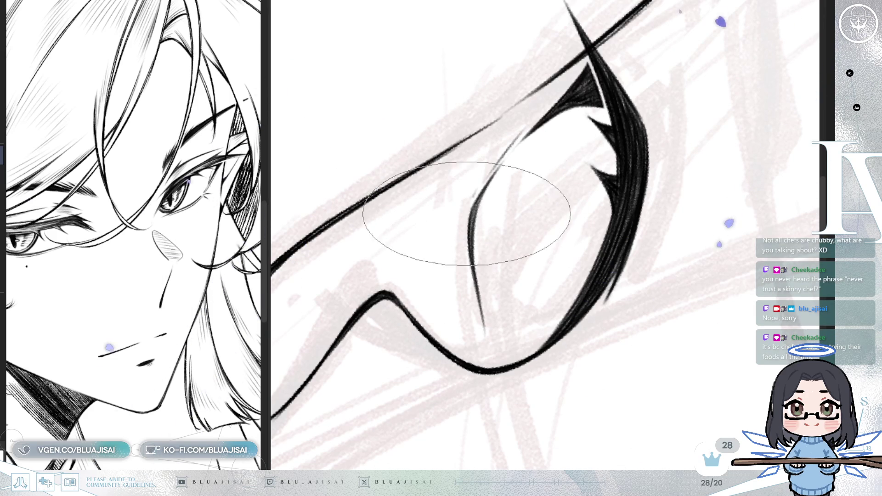
left_click_drag(471, 202, 480, 317)
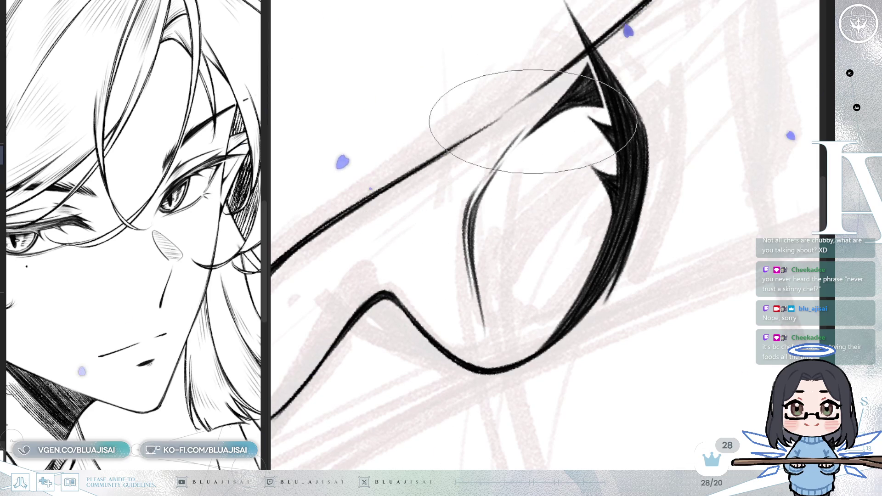
mouse_move(494, 181)
left_mouse_down()
mouse_move(611, 138)
mouse_move(522, 138)
mouse_move(542, 201)
mouse_move(551, 172)
mouse_move(607, 207)
left_mouse_up()
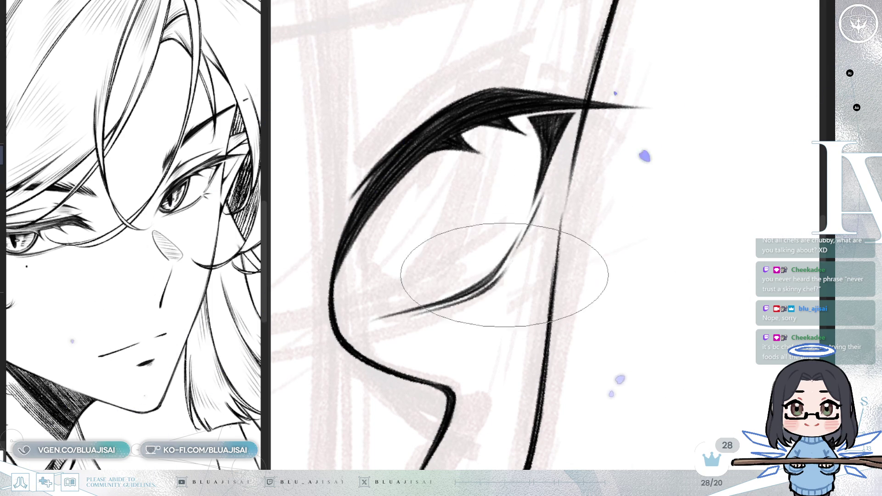
Step: Flip the canvas horizontally to check the eye, then flip it back
key("h")
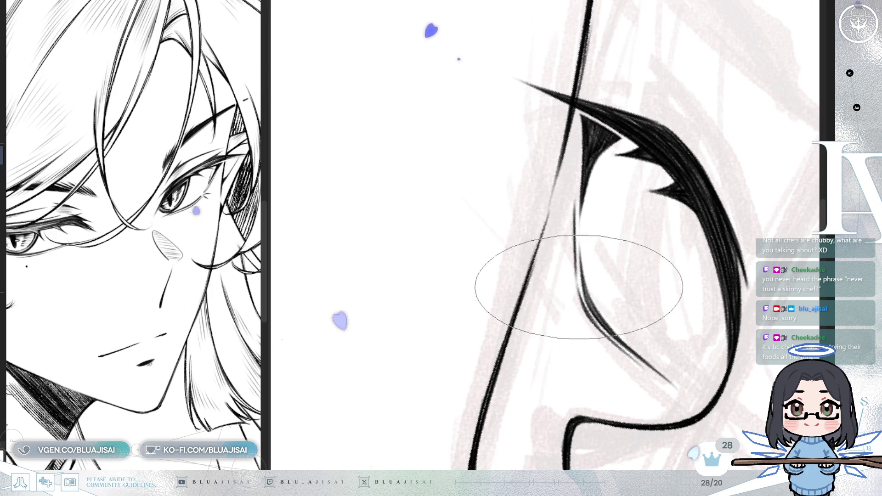
scroll(670, 163, "down", 3)
key("h")
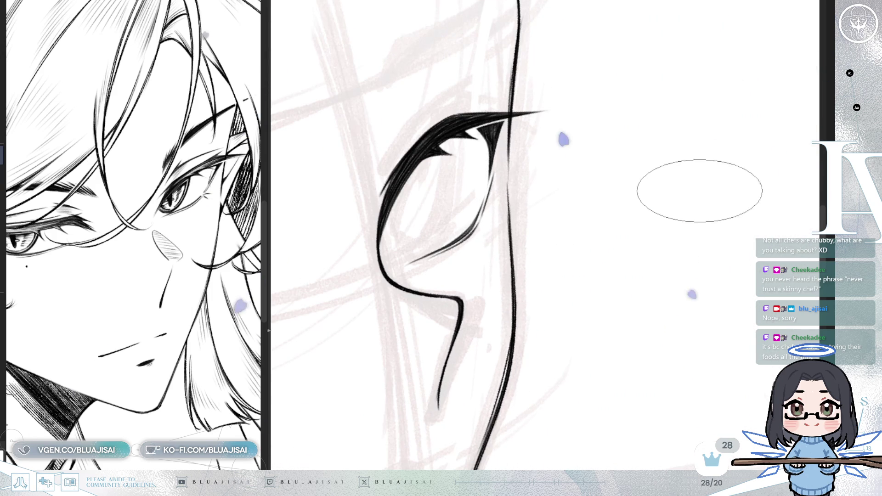
scroll(705, 187, "up", 2)
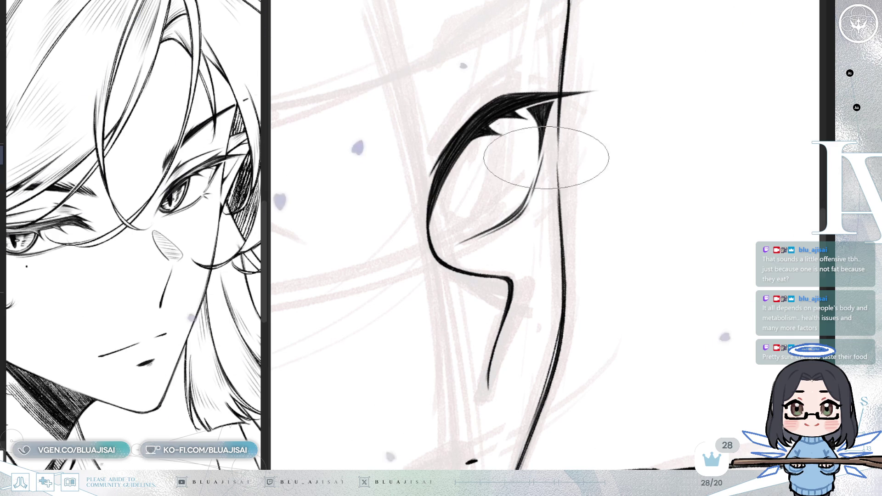
Step: Recentre the inked eye, zoom out and rotate the view both ways to review the face
scroll(571, 138, "up", 2)
scroll(524, 199, "down", 3)
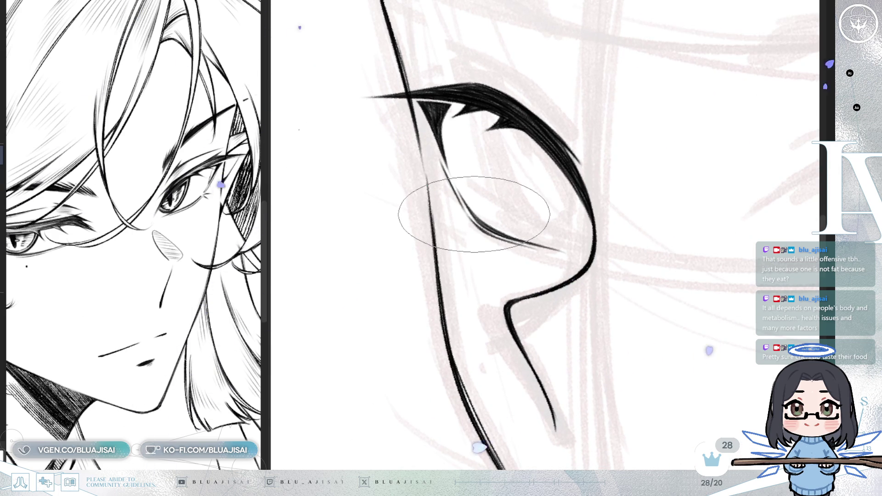
scroll(480, 223, "up", 1)
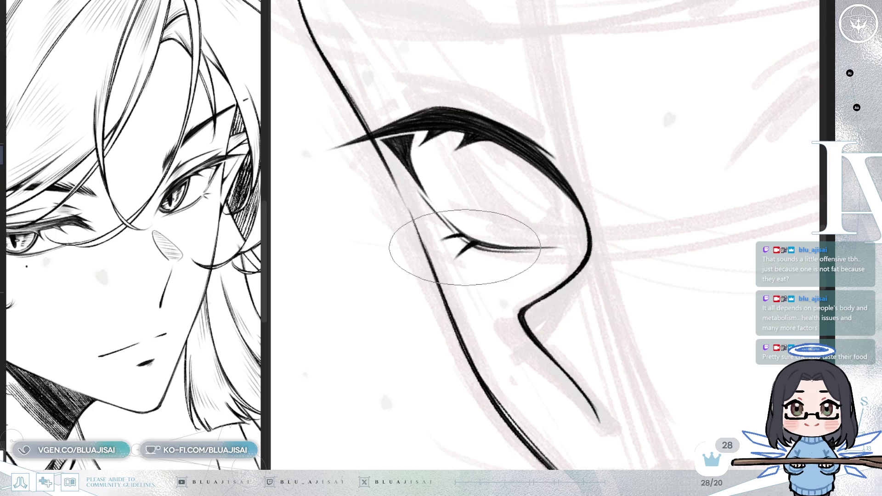
left_click_drag(496, 207, 457, 219)
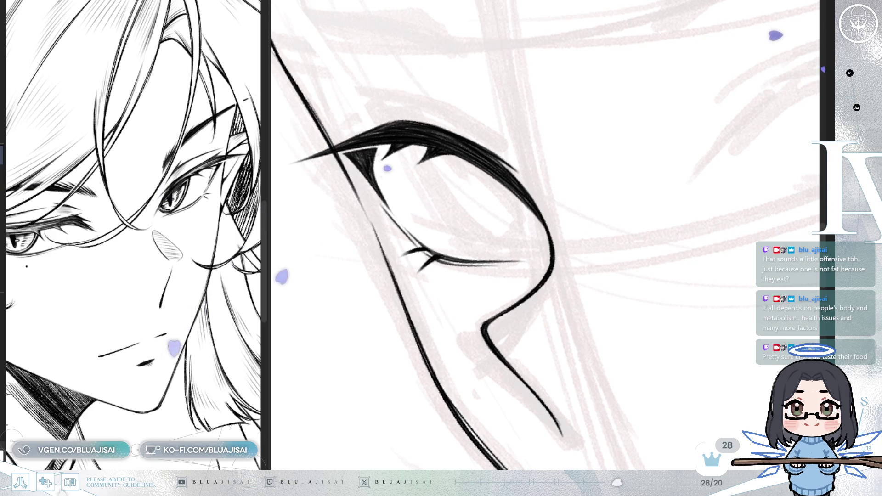
scroll(474, 246, "up", 2)
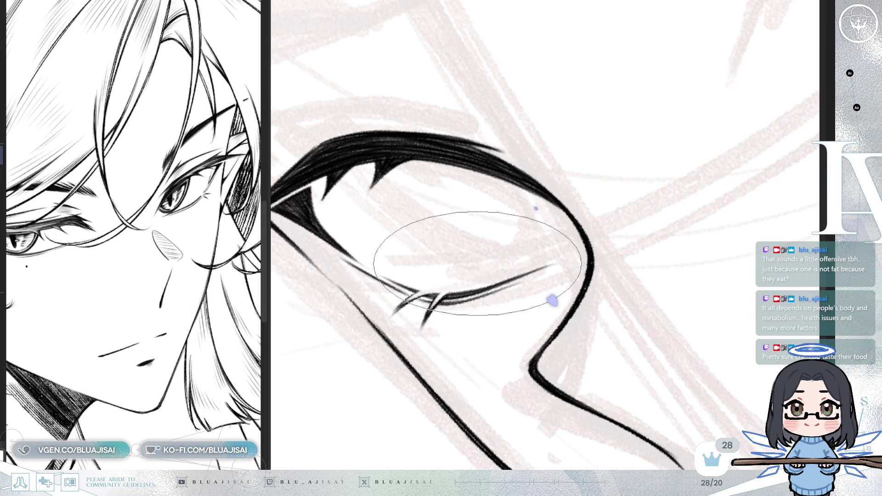
scroll(478, 256, "down", 1)
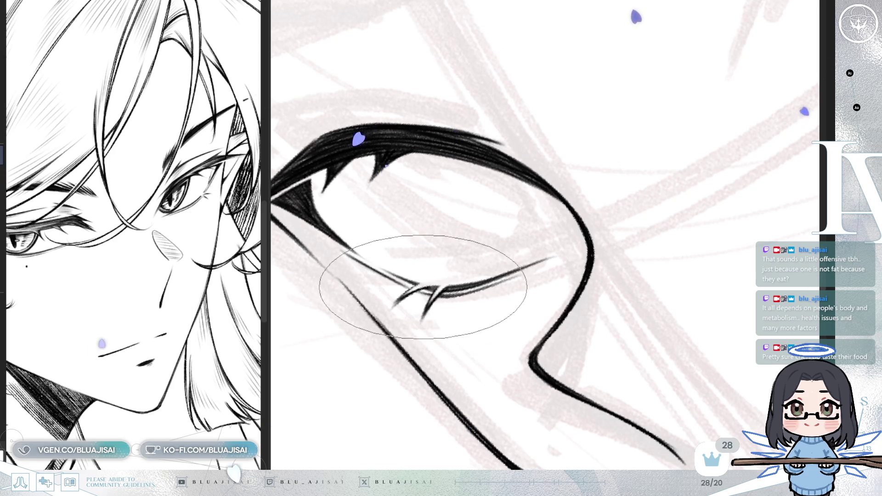
scroll(423, 285, "down", 1)
scroll(430, 302, "down", 3)
left_click_drag(586, 207, 650, 198)
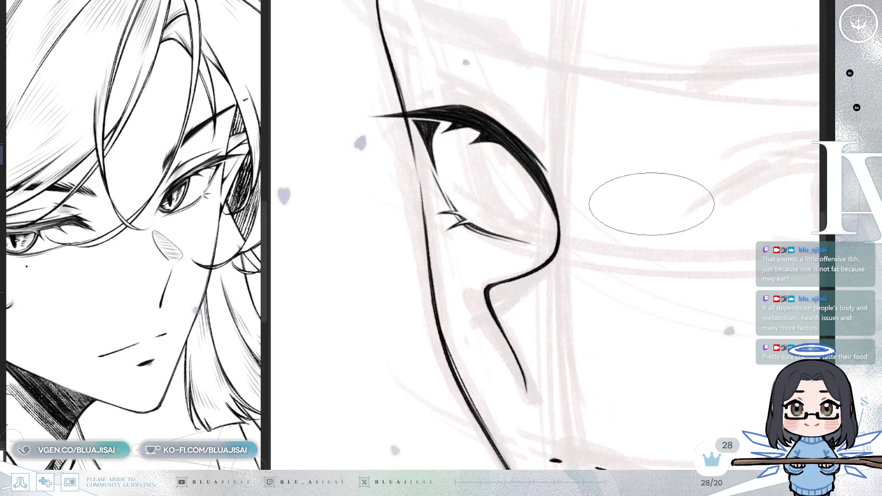
mouse_move(601, 260)
left_mouse_down()
mouse_move(547, 256)
mouse_move(606, 256)
mouse_move(630, 305)
mouse_move(563, 309)
left_mouse_up()
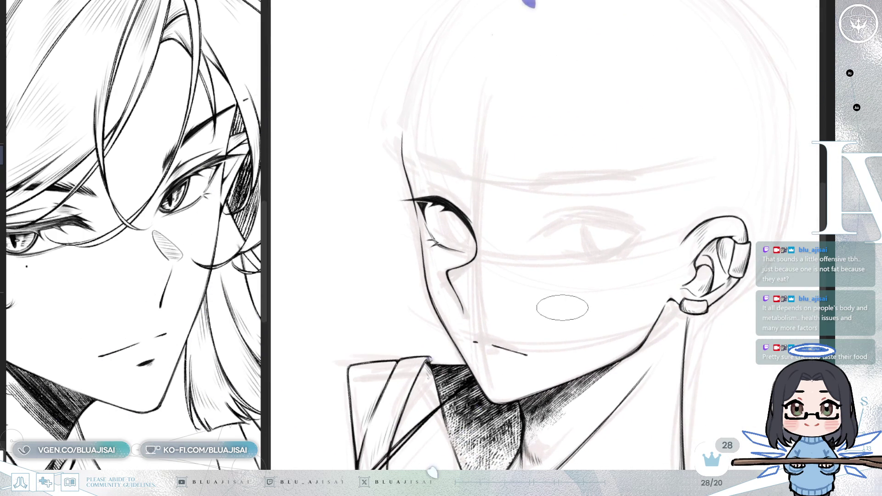
Step: Draw thin upper lid lines on the second eye, redoing the first stroke longer
key("m")
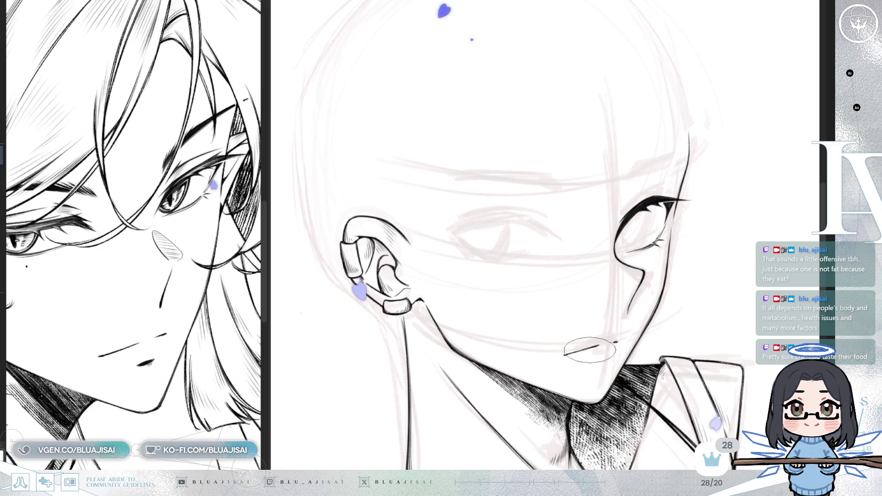
scroll(597, 322, "up", 2)
scroll(611, 276, "up", 1)
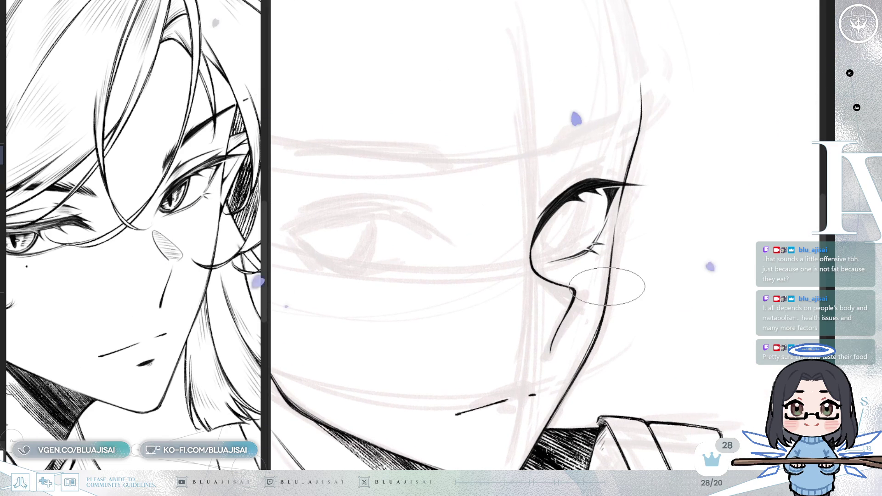
scroll(620, 285, "up", 1)
mouse_move(638, 285)
left_mouse_down()
mouse_move(662, 303)
mouse_move(642, 288)
mouse_move(649, 256)
mouse_move(578, 305)
mouse_move(492, 266)
mouse_move(473, 286)
mouse_move(518, 309)
mouse_move(450, 256)
left_mouse_up()
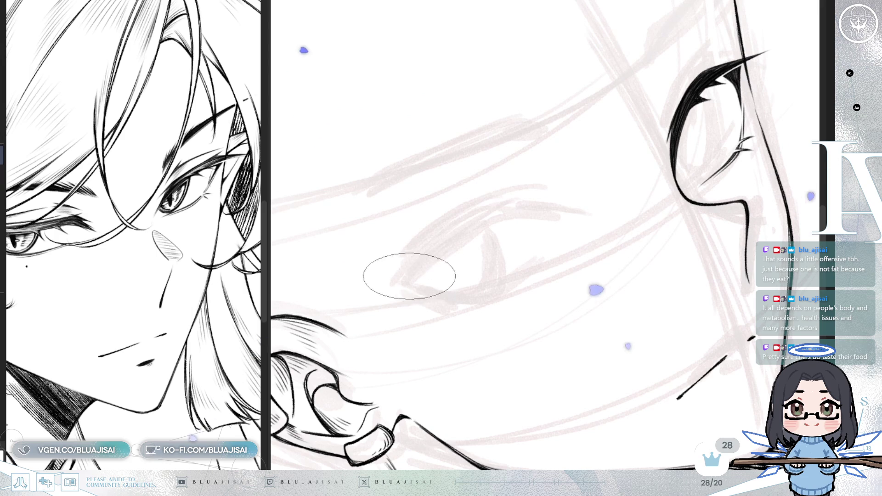
left_click_drag(395, 290, 500, 227)
key("ctrl+z")
left_click_drag(388, 289, 514, 216)
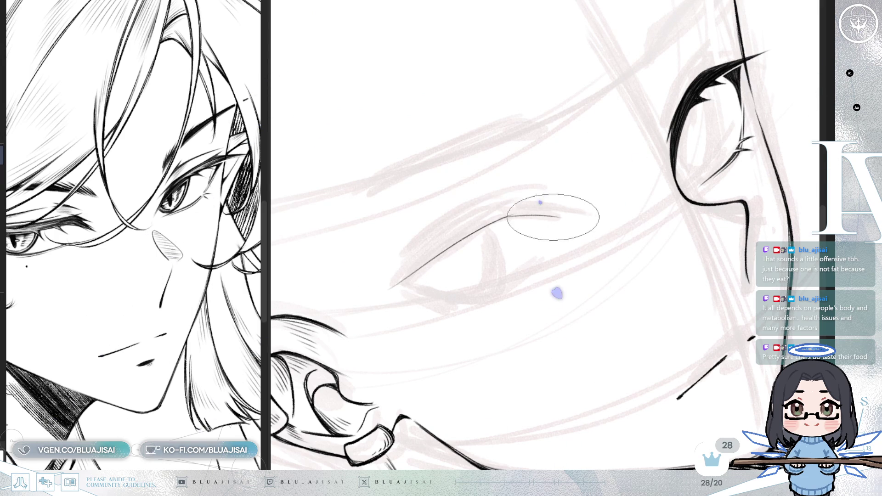
left_click_drag(452, 228, 537, 198)
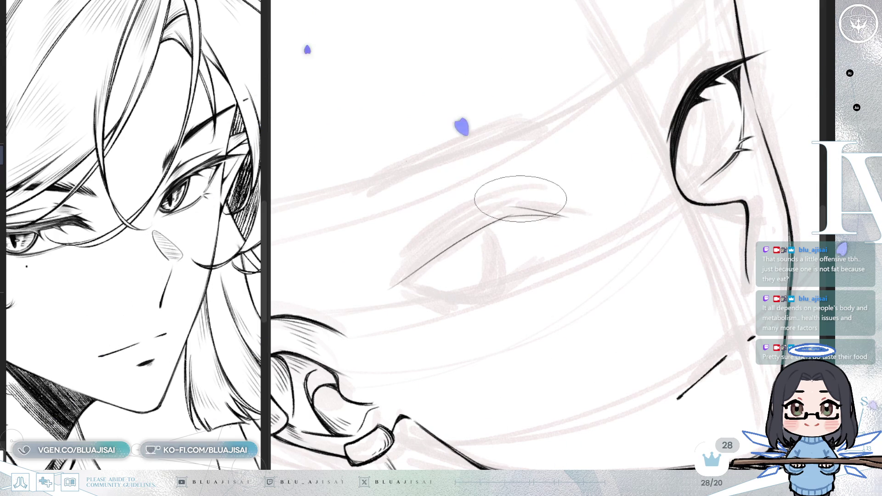
Step: Erase the inked lid and lashes from the eye near the ear
mouse_move(423, 246)
left_mouse_down()
mouse_move(739, 187)
mouse_move(609, 242)
left_mouse_up()
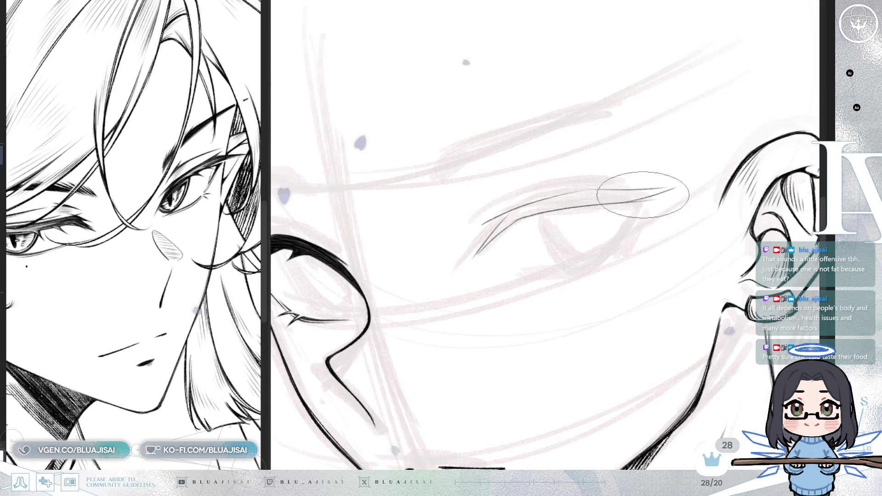
mouse_move(709, 167)
left_mouse_down()
mouse_move(626, 217)
mouse_move(628, 259)
mouse_move(637, 253)
left_mouse_up()
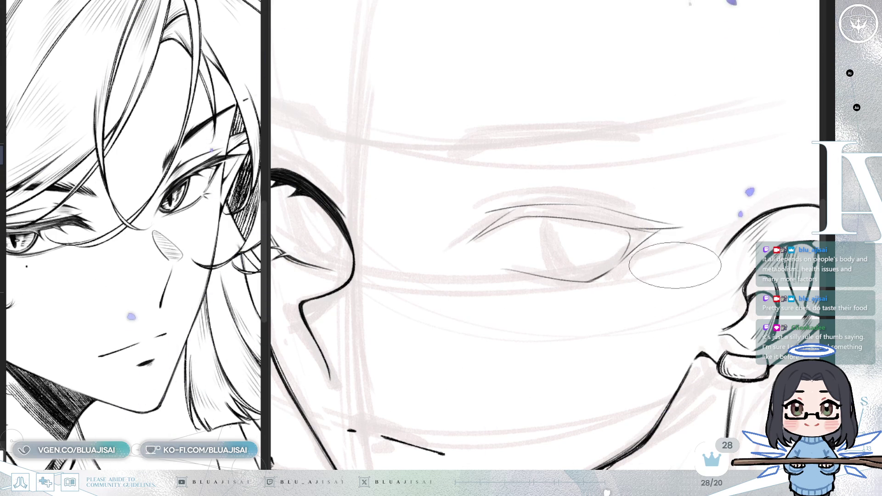
scroll(674, 264, "down", 5)
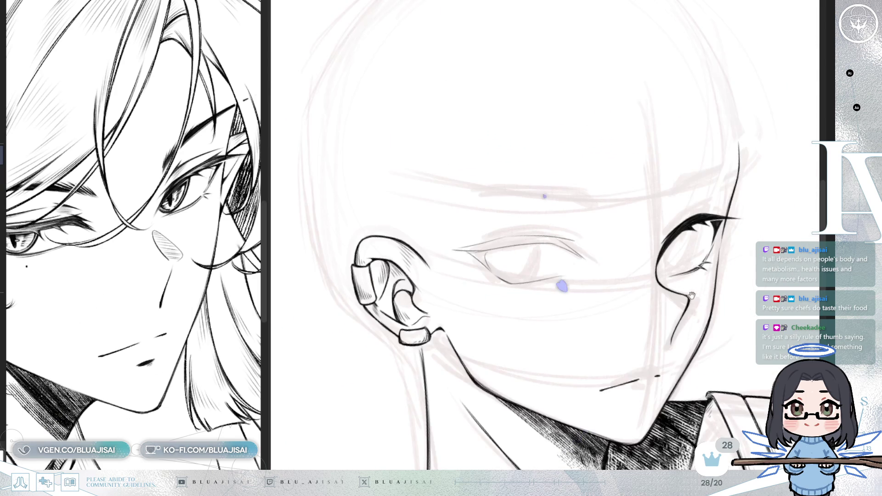
left_click_drag(697, 292, 656, 305)
mouse_move(658, 239)
left_mouse_down()
mouse_move(605, 289)
mouse_move(763, 299)
left_mouse_up()
scroll(630, 273, "up", 4)
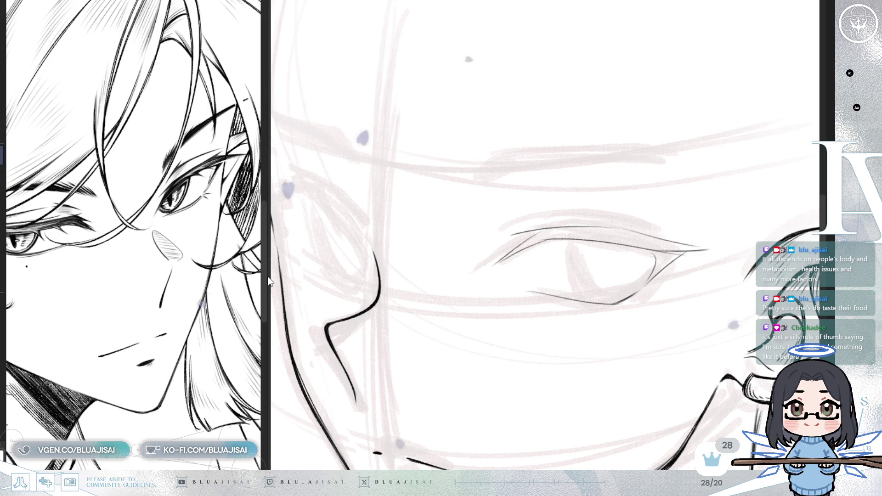
Step: Draw dark tapered strokes at the second eye's inner corner, redoing them longer after an undo
left_click_drag(529, 276, 565, 248)
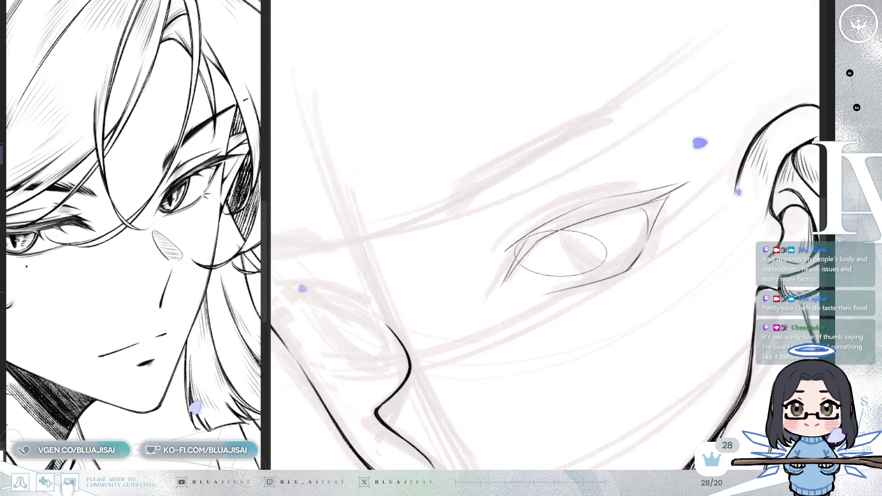
scroll(555, 260, "up", 2)
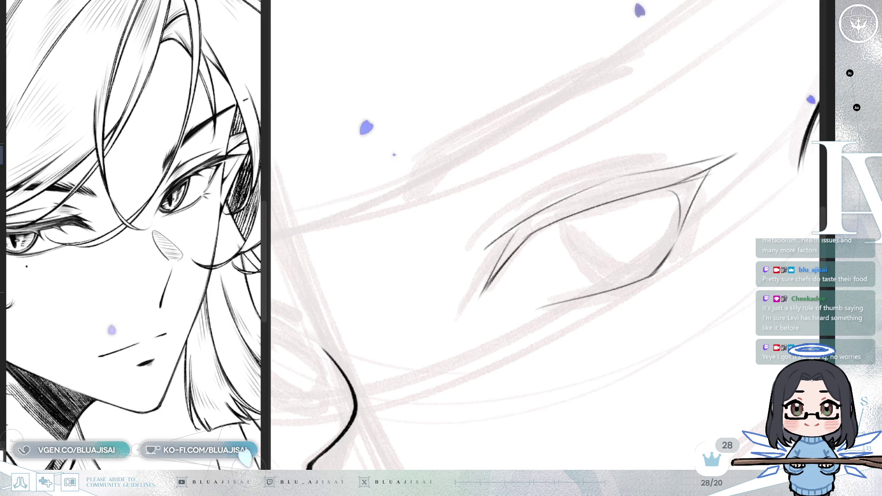
scroll(547, 183, "up", 2)
scroll(502, 276, "up", 1)
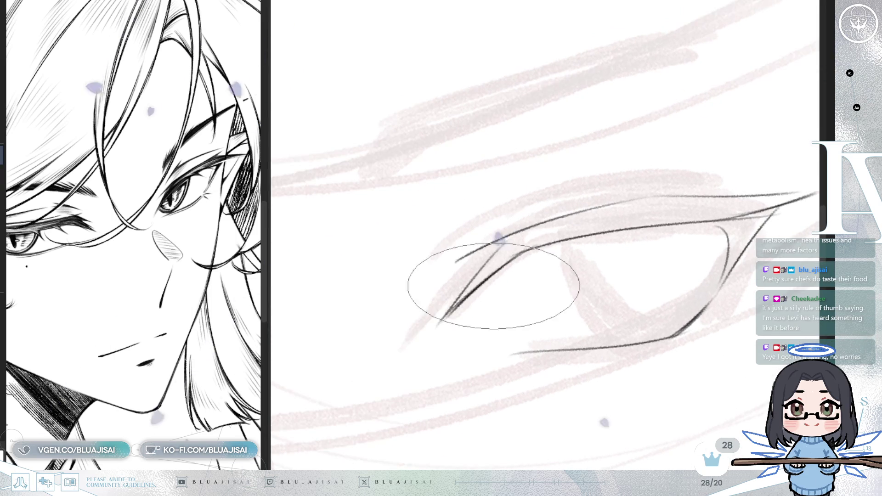
left_click_drag(444, 313, 502, 251)
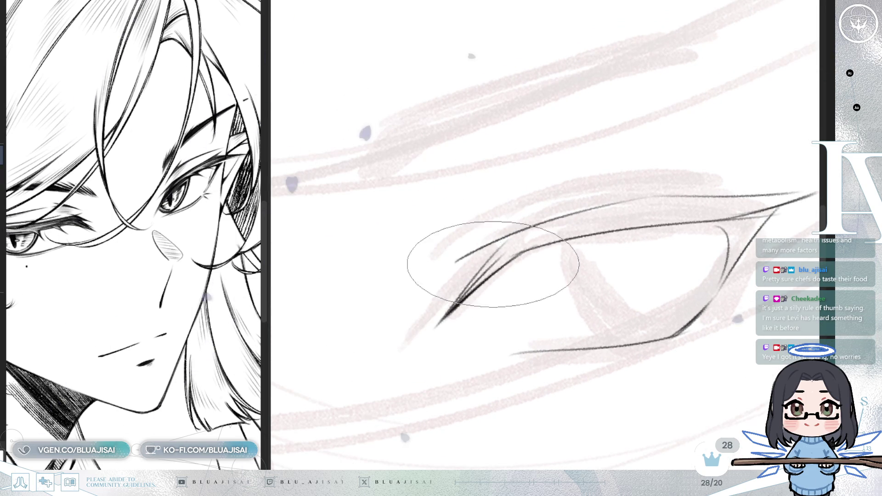
left_click_drag(453, 303, 505, 247)
key("ctrl+z")
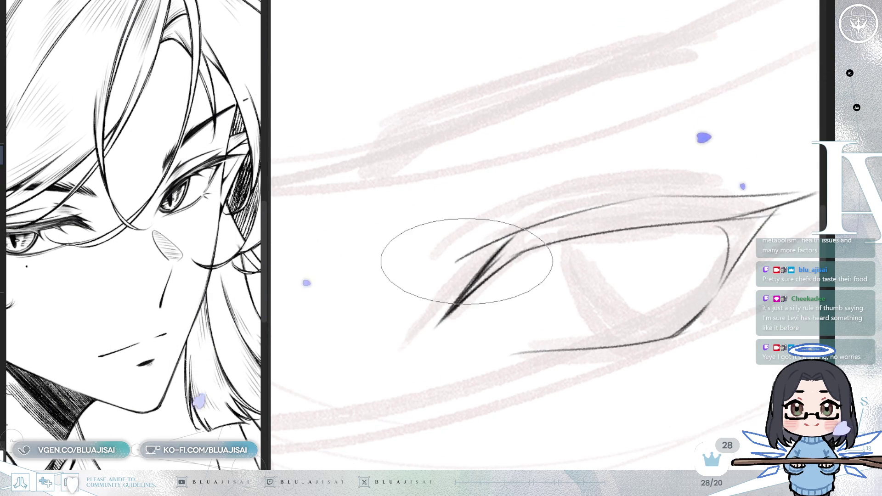
mouse_move(436, 324)
left_mouse_down()
mouse_move(516, 230)
mouse_move(533, 225)
left_mouse_up()
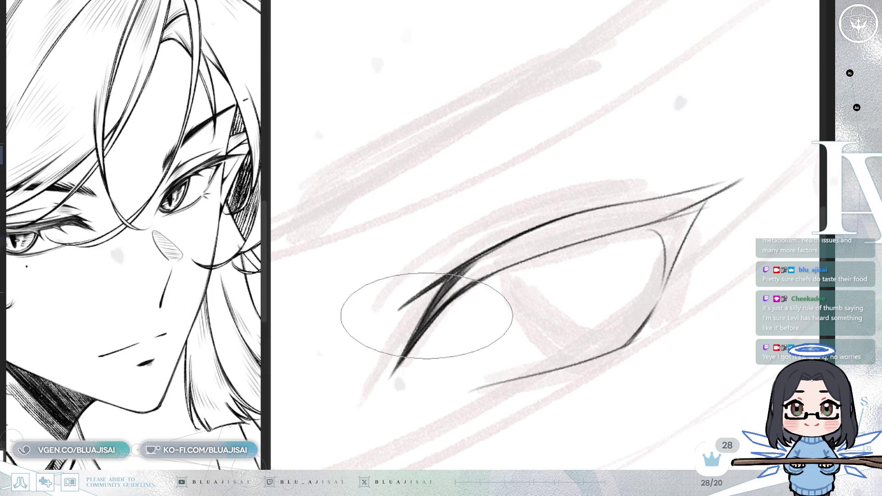
Step: Hatch the upper eyelid into a dark band from the crossing lines out to the outer corner
left_click_drag(462, 275, 437, 295)
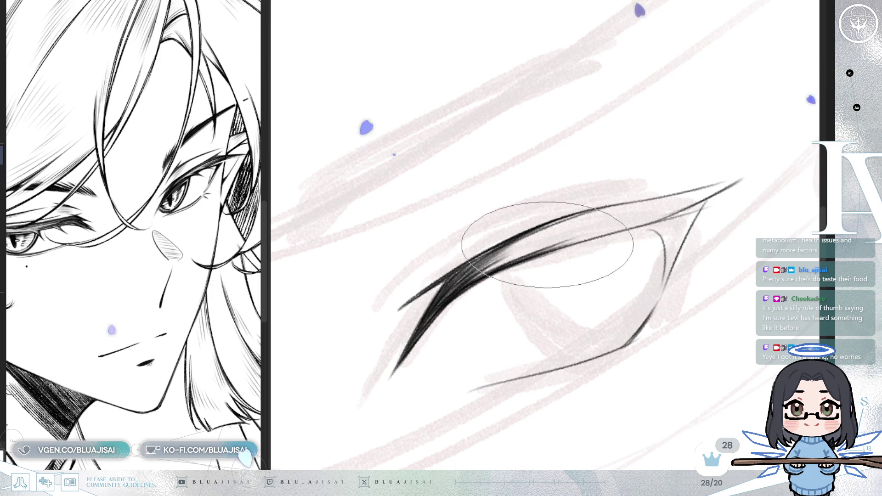
left_click_drag(502, 260, 571, 231)
left_click_drag(520, 245, 571, 207)
mouse_move(532, 233)
left_mouse_down()
mouse_move(572, 207)
mouse_move(608, 209)
left_mouse_up()
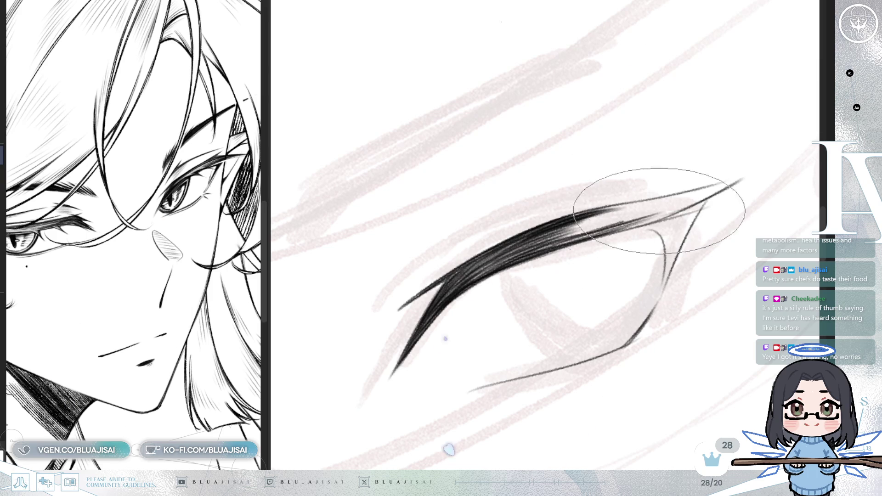
key("minus")
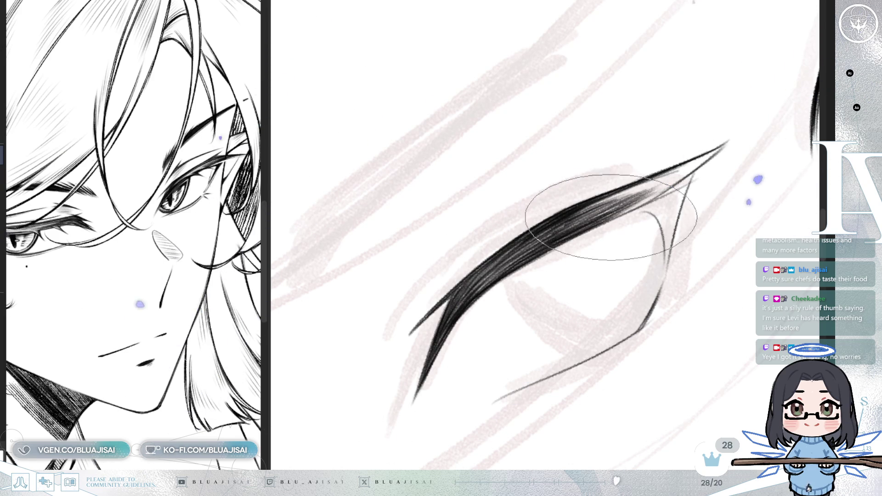
left_click_drag(647, 195, 530, 266)
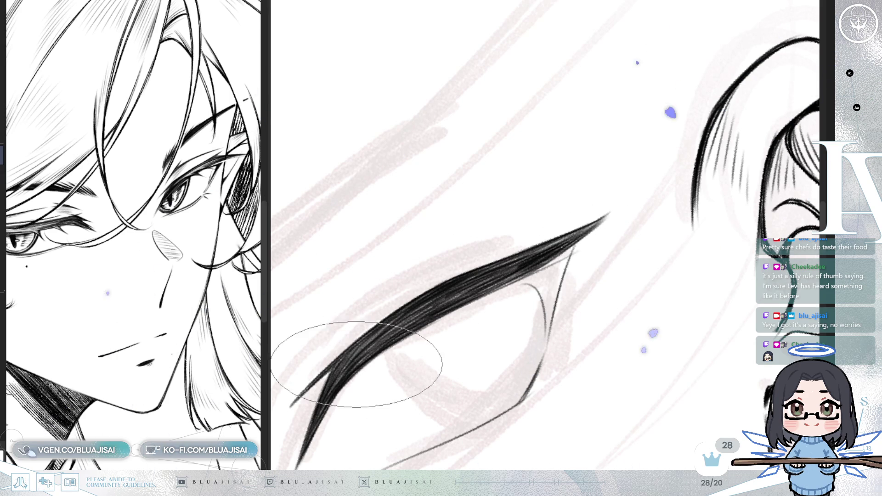
mouse_move(542, 267)
left_mouse_down()
mouse_move(595, 220)
mouse_move(581, 156)
mouse_move(542, 211)
mouse_move(524, 281)
left_mouse_up()
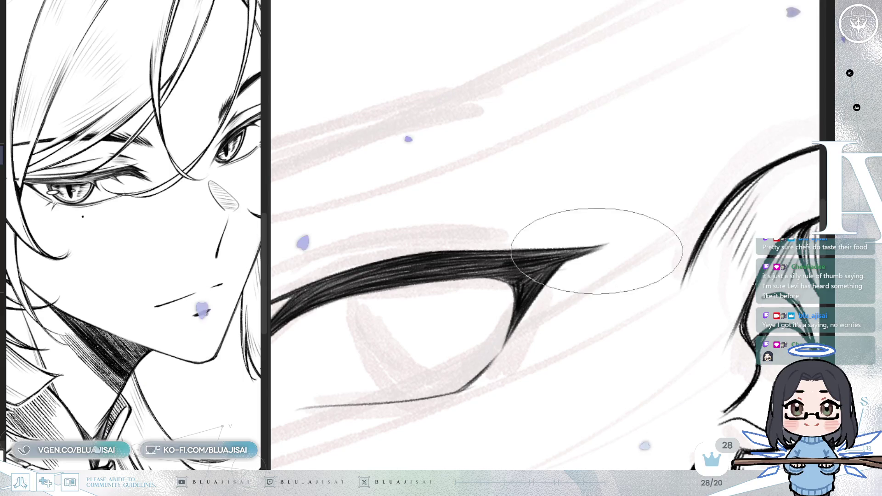
Step: Zoom toward the outer corner, mirror the canvas and rotate it three steps clockwise
left_click_drag(627, 235, 665, 246)
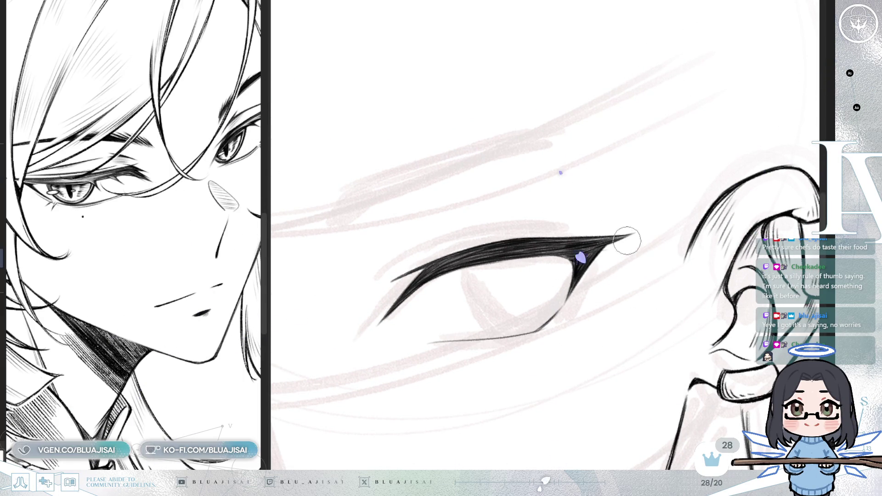
scroll(568, 281, "up", 2)
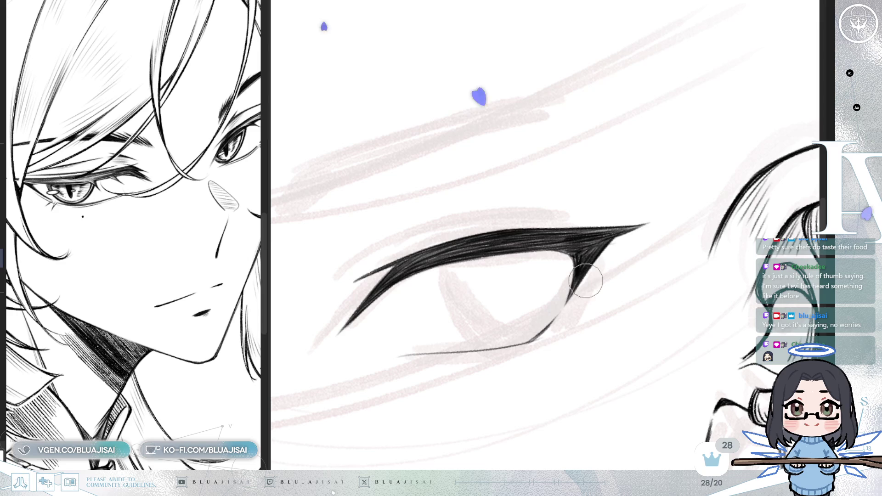
key("h")
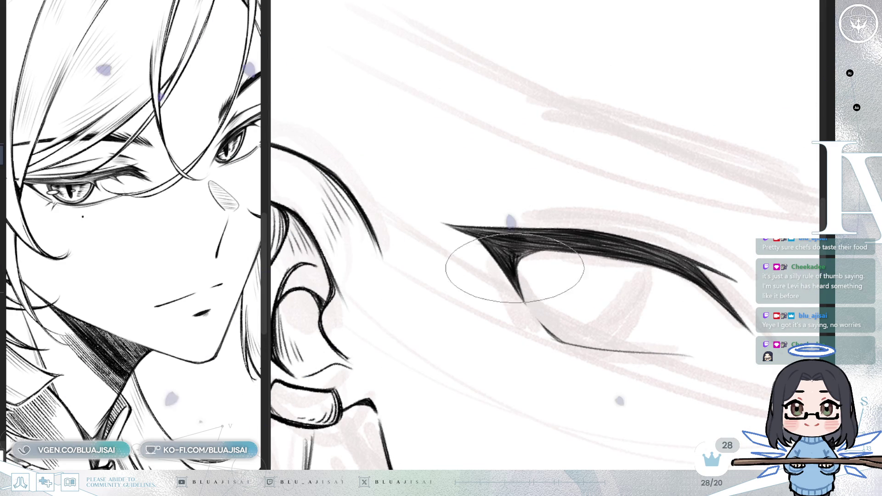
key("6")
key("6")
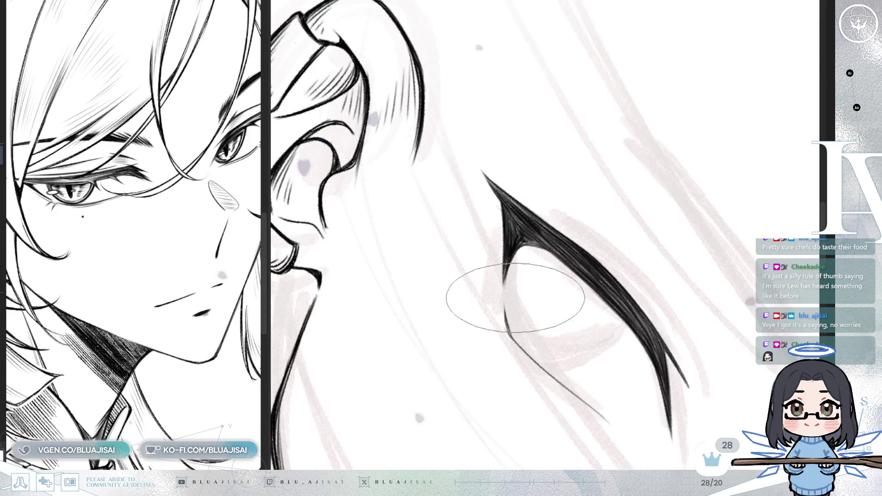
key("6")
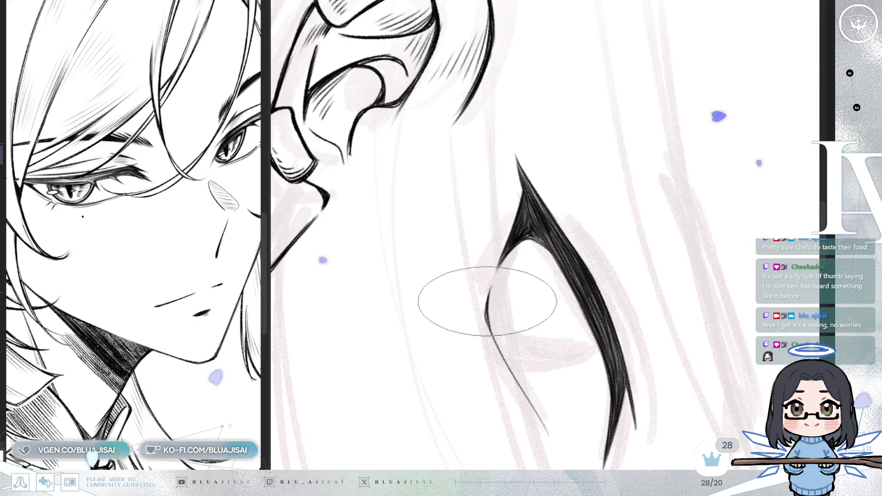
key("6")
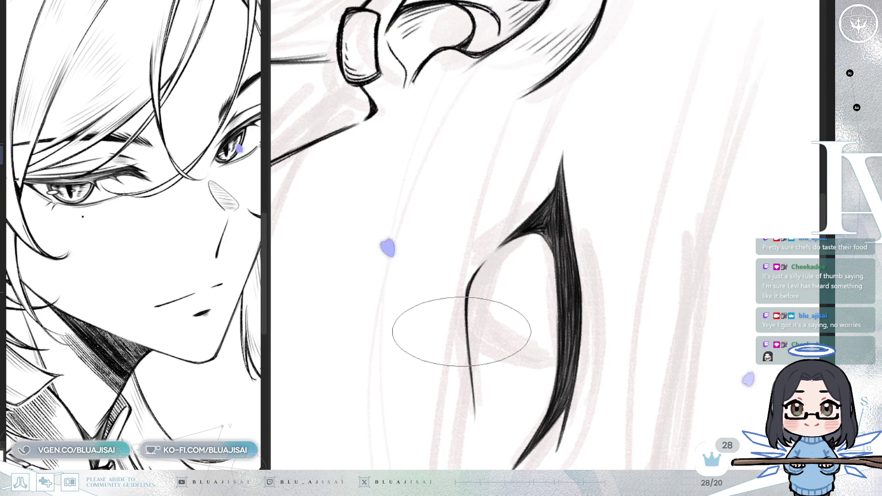
Step: Draw a thin line under the second eye's lower lid with the canvas rotated level
mouse_move(462, 332)
left_mouse_down()
mouse_move(571, 256)
mouse_move(601, 286)
mouse_move(591, 256)
left_mouse_up()
left_click_drag(473, 321, 569, 293)
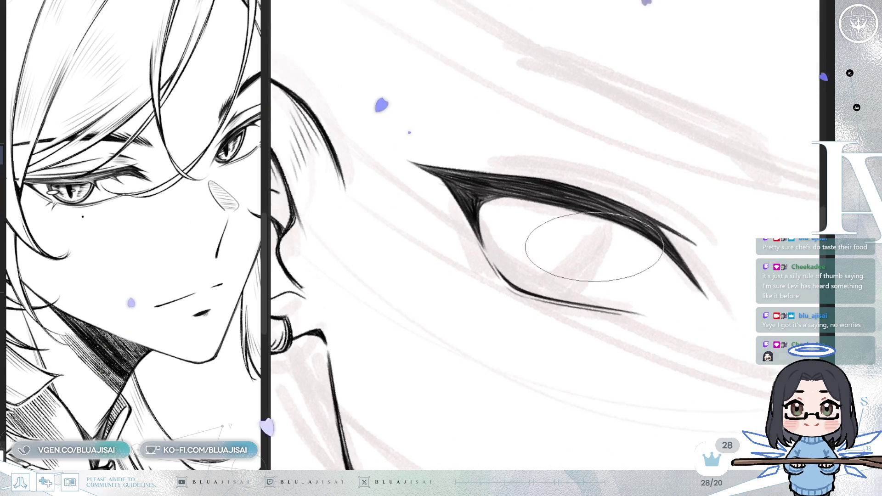
key("h")
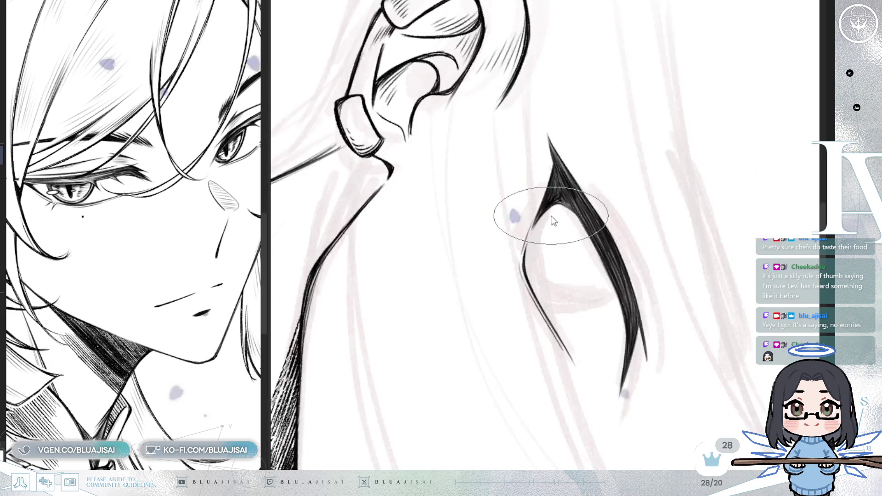
scroll(561, 217, "up", 2)
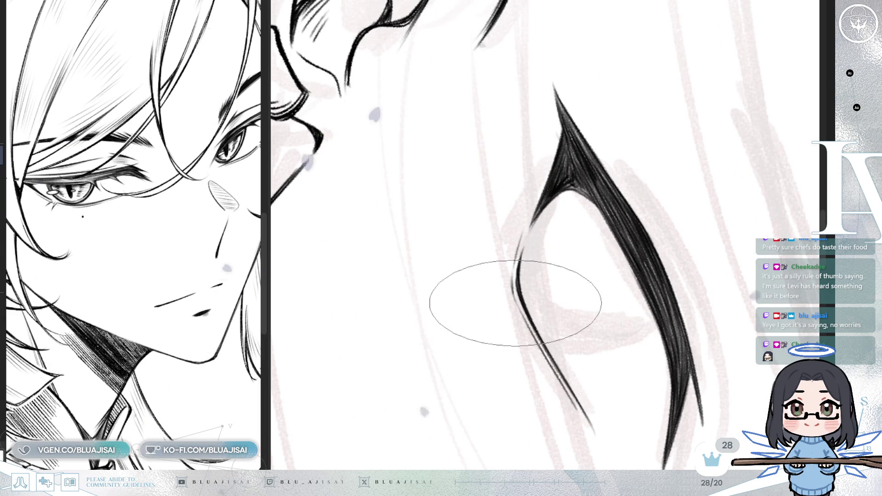
key("End")
key("End")
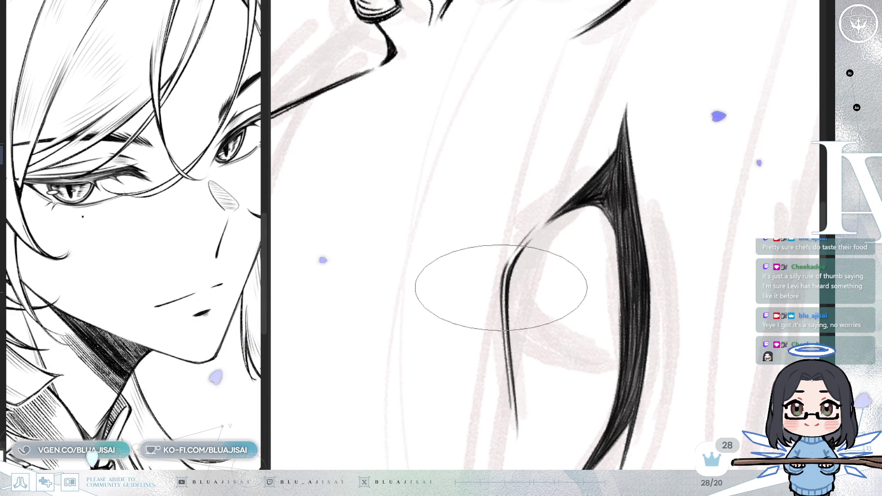
key("Home")
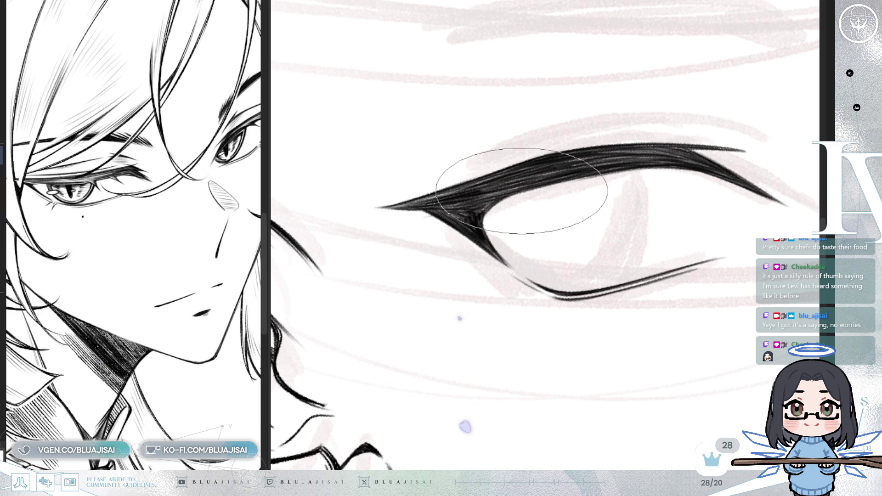
Step: Add a short dark tick at the lower lid's inner end, then zoom out
scroll(530, 288, "right", 1)
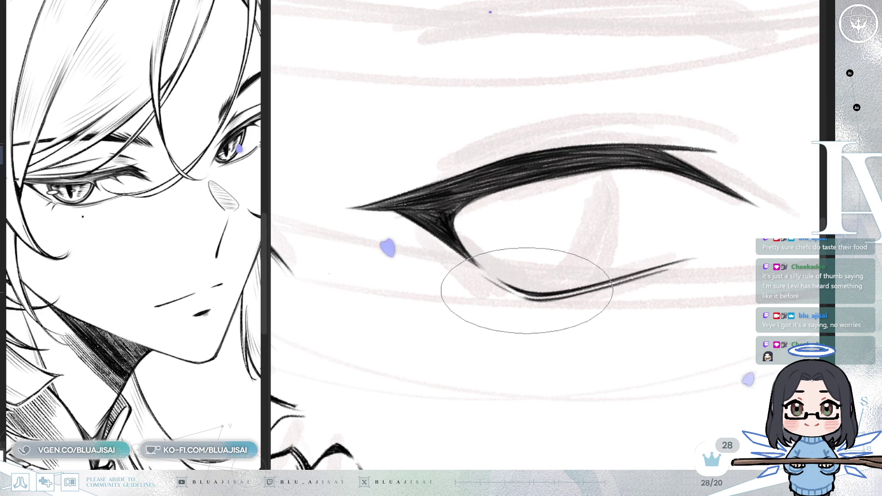
left_click_drag(498, 300, 523, 293)
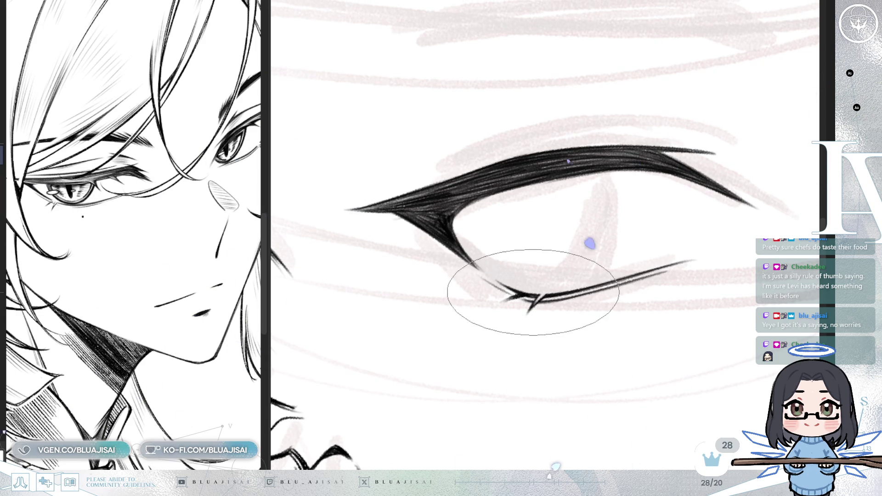
key("minus")
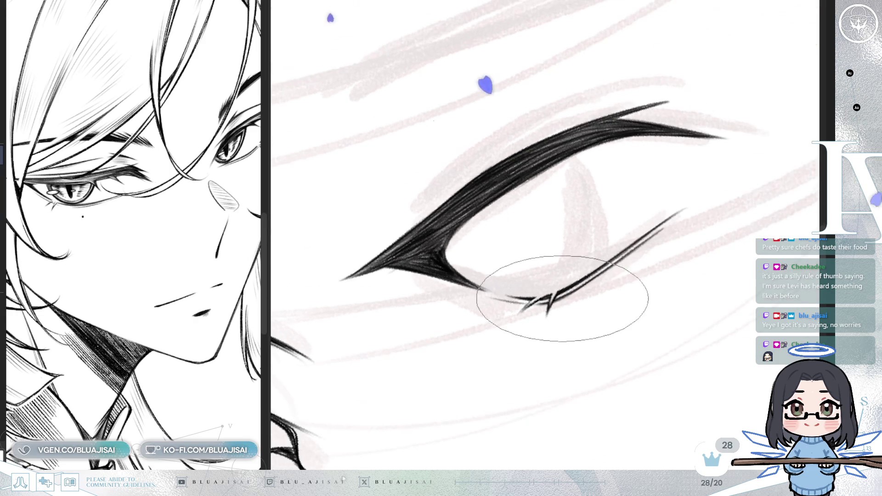
scroll(551, 296, "down", 1)
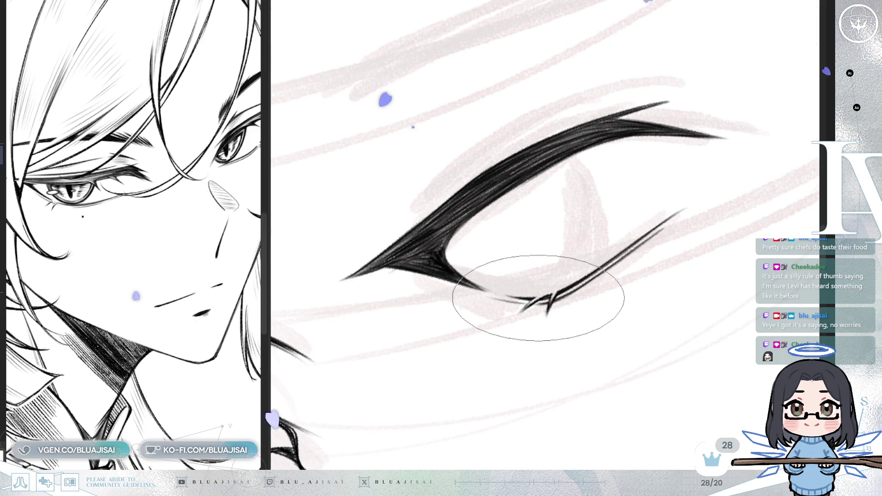
scroll(574, 285, "down", 1)
scroll(642, 252, "down", 3)
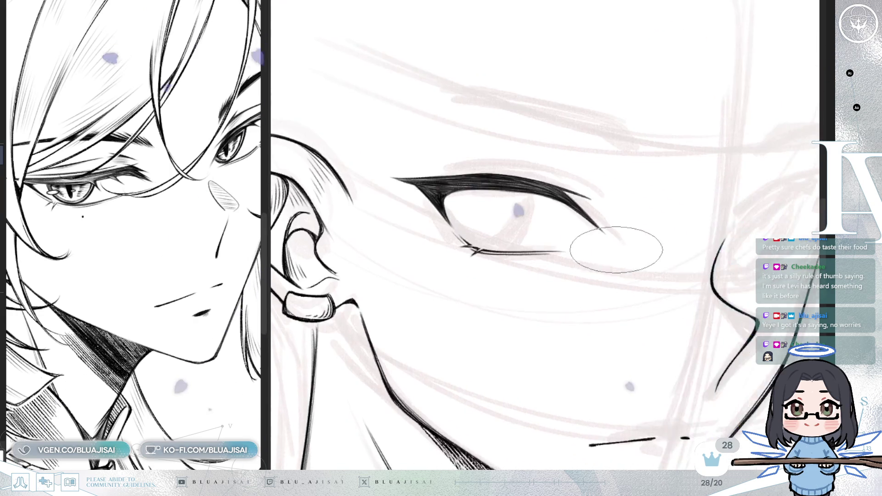
Step: Mirror the view back to normal and zoom in on the second eye's upper lid
key("h")
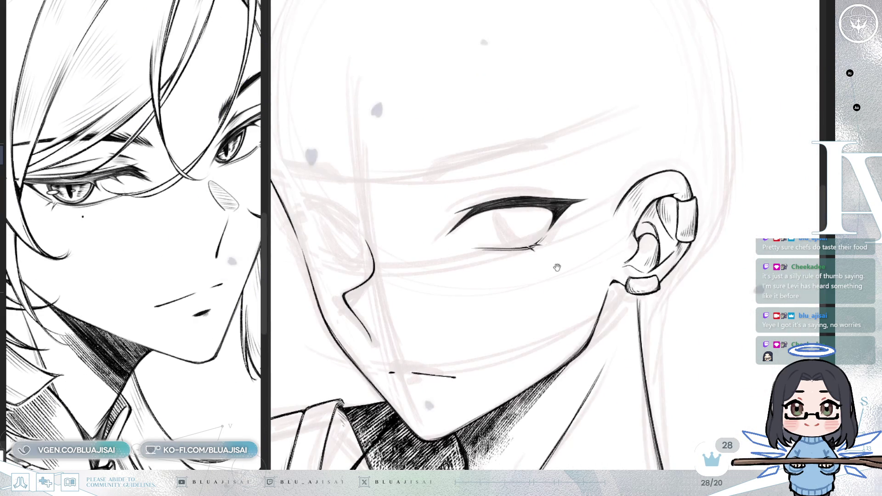
scroll(659, 256, "up", 3)
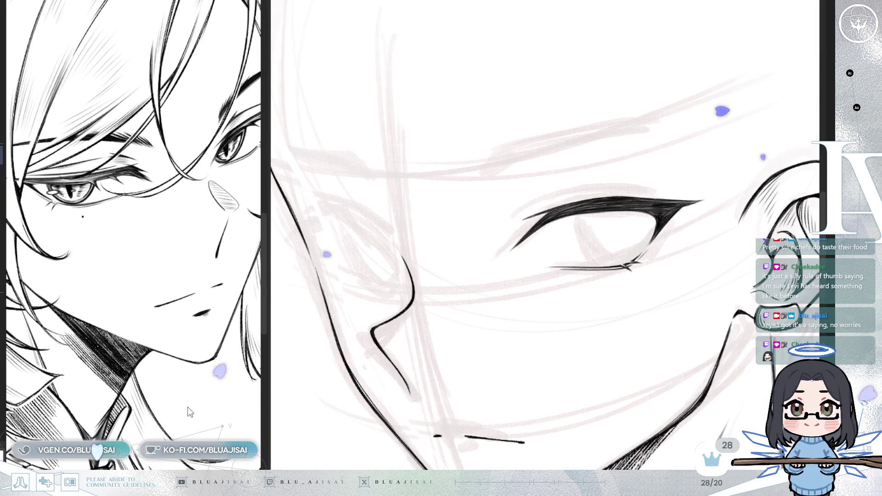
scroll(191, 398, "up", 2)
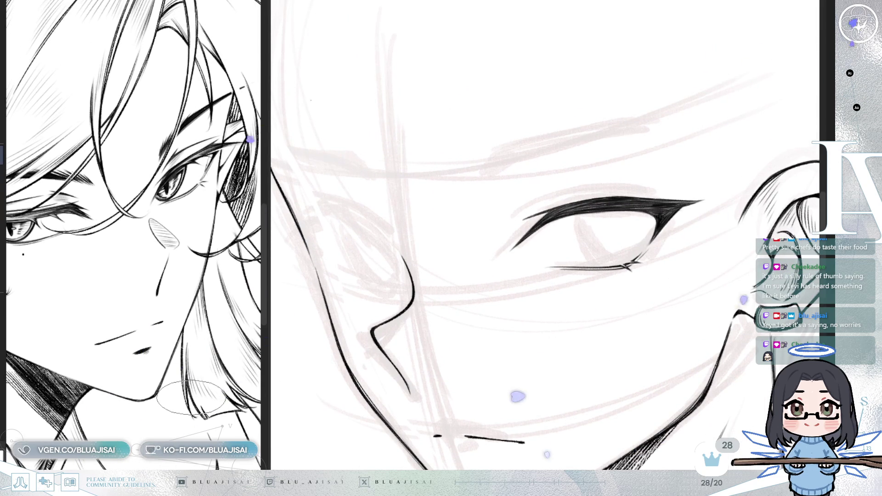
scroll(617, 306, "up", 3)
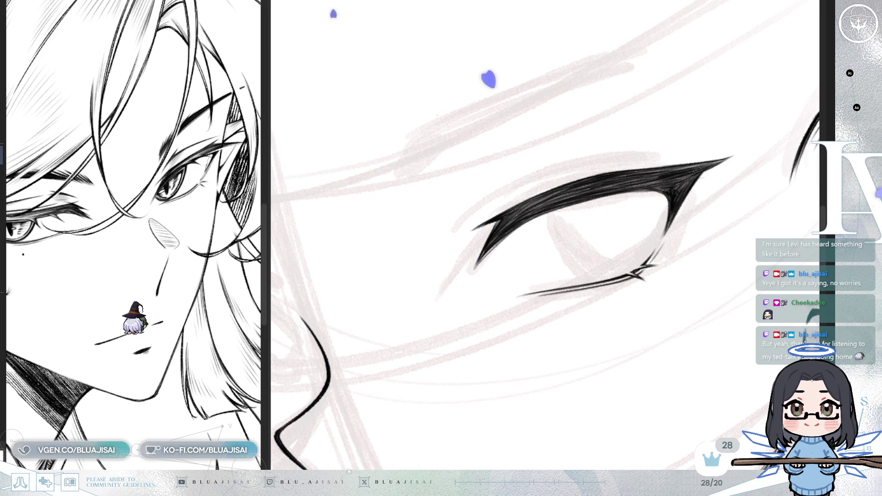
Step: Draw two long thin lash strokes above the upper lid's inner end
scroll(459, 230, "up", 1)
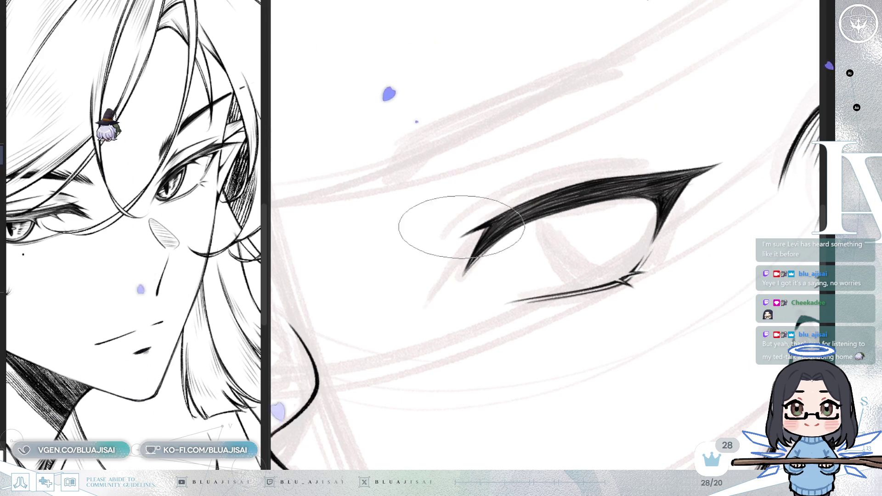
scroll(491, 213, "up", 1)
scroll(491, 213, "up", 1)
left_click_drag(481, 221, 508, 179)
mouse_move(460, 209)
left_mouse_down()
mouse_move(558, 163)
mouse_move(607, 153)
left_mouse_up()
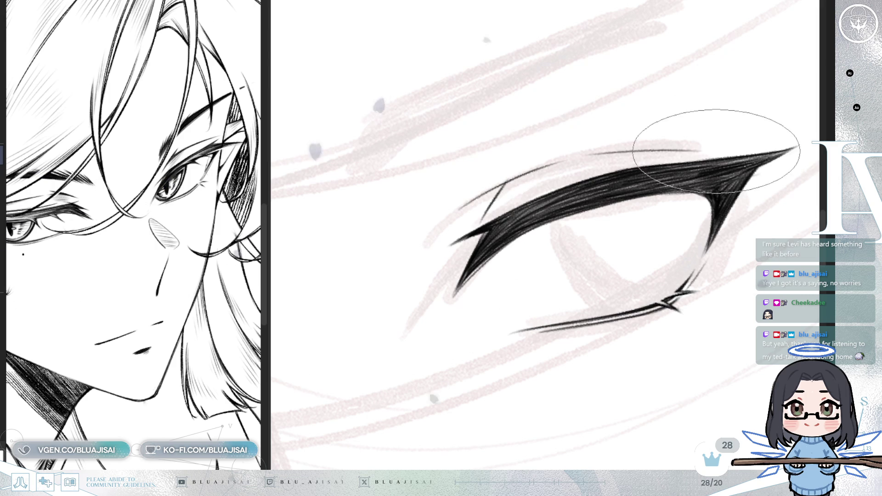
Step: Shrink the brush sharply and rotate the view until the eye sits level
scroll(639, 151, "down", 3)
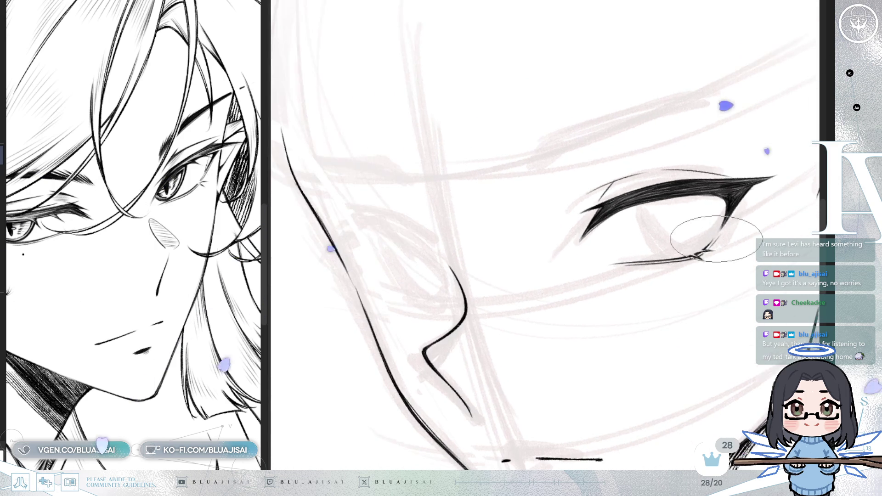
scroll(707, 236, "down", 1)
scroll(542, 276, "up", 3)
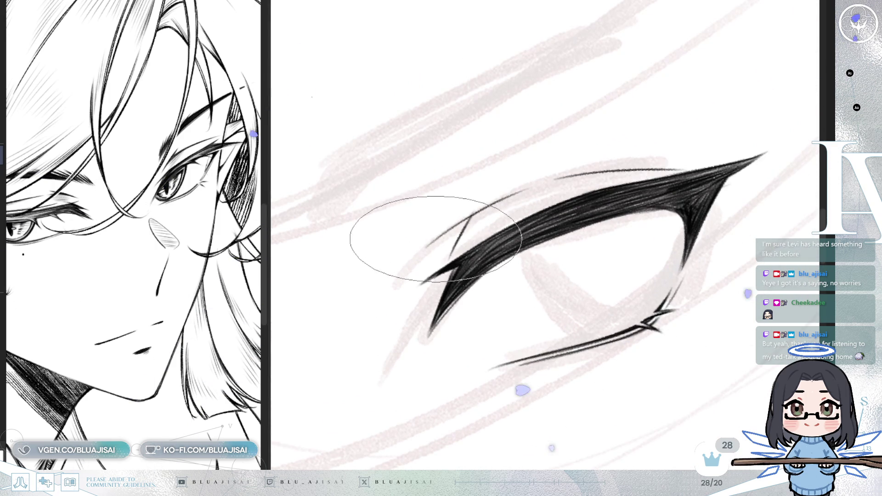
key("bracketleft")
key("bracketleft")
key("bracketleft")
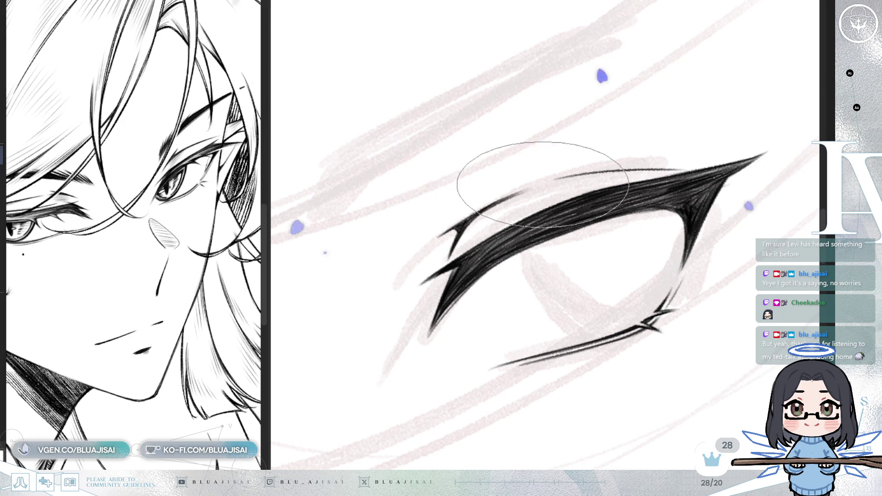
key("minus")
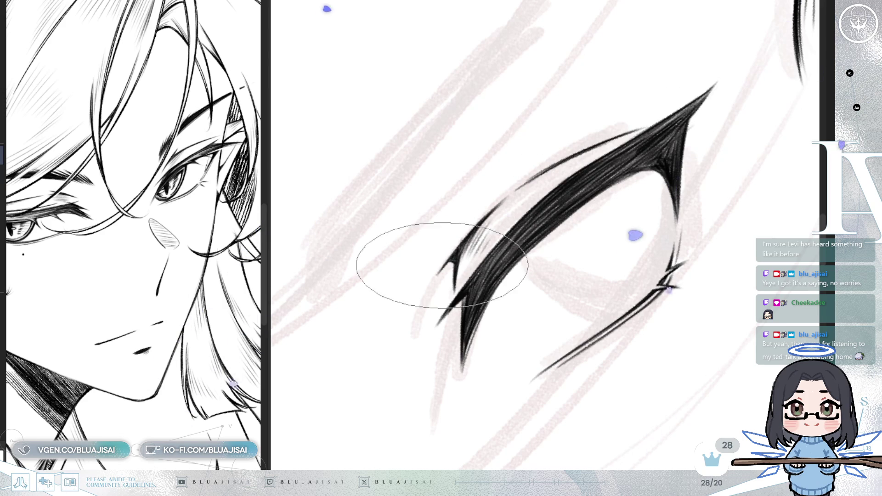
left_click_drag(453, 216, 567, 173)
scroll(709, 142, "down", 5)
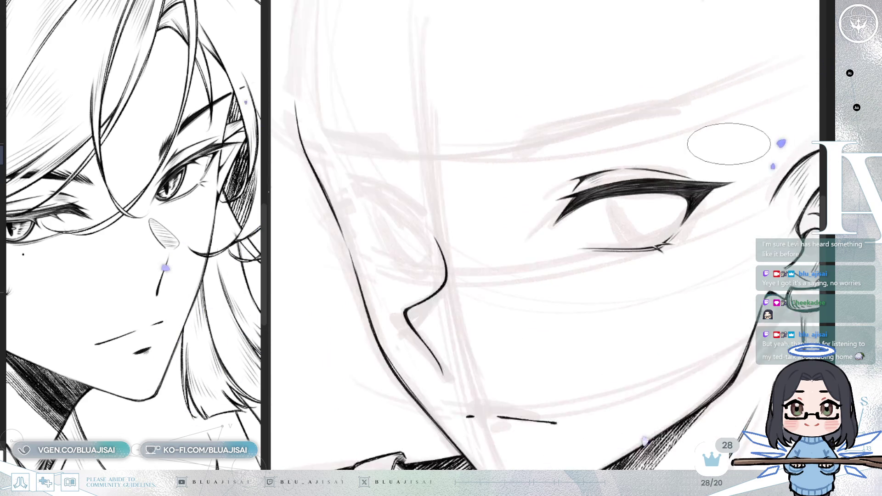
scroll(485, 229, "up", 3)
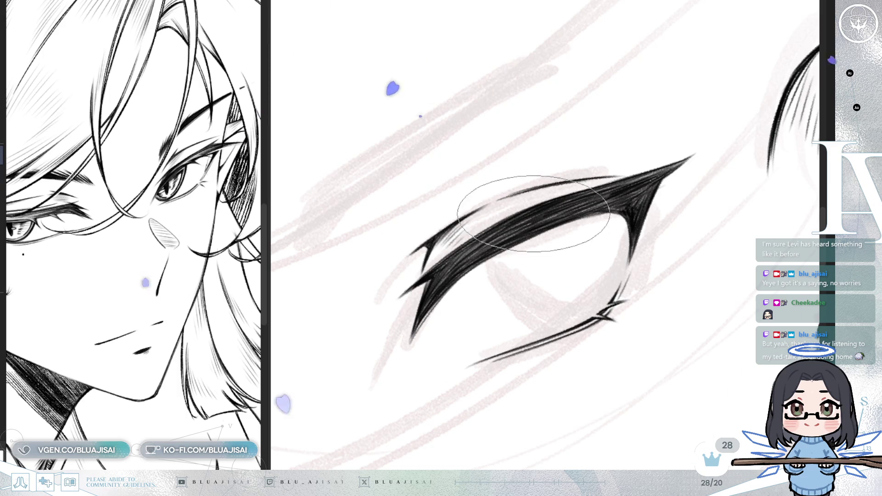
scroll(524, 216, "down", 3)
scroll(654, 269, "down", 4)
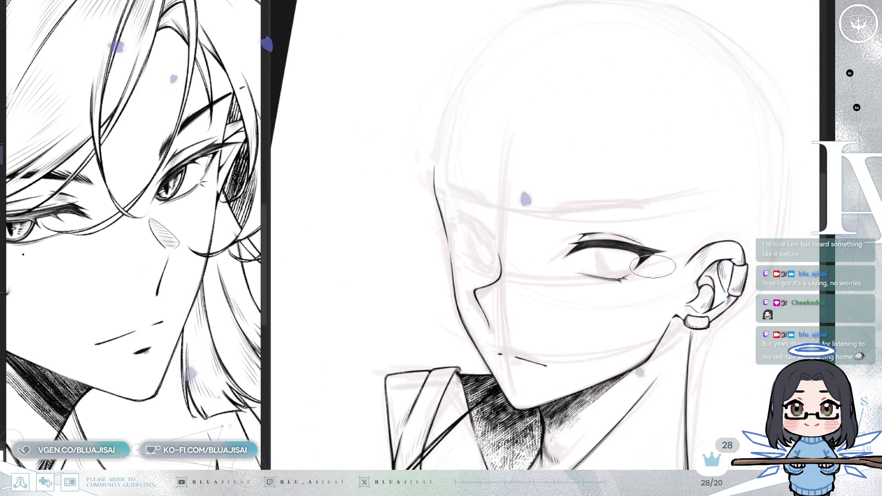
Step: Check the head mirrored, trying a Ctrl+T nudge of the eye but cancelling it
left_click_drag(712, 254, 662, 281)
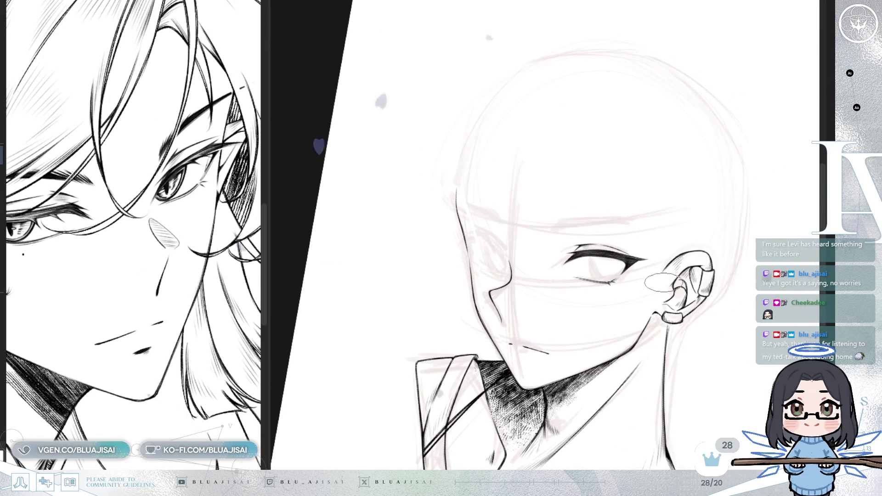
key("h")
key("h")
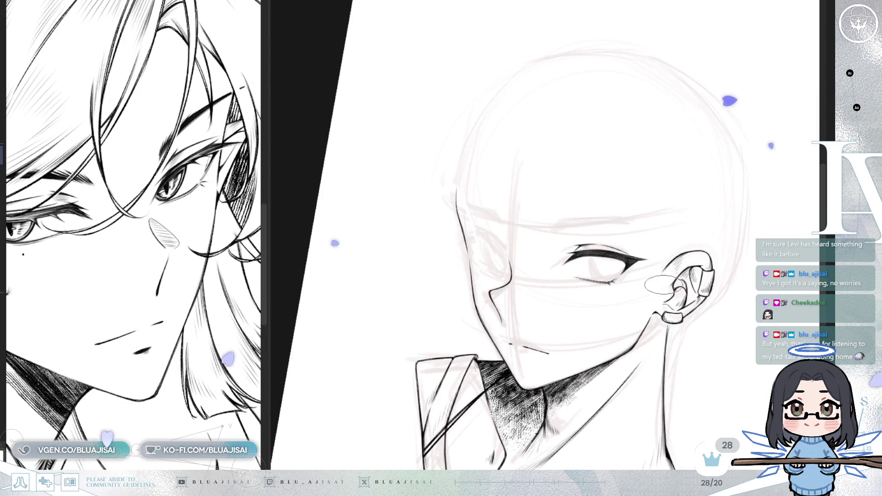
scroll(661, 281, "up", 2)
key("ctrl+t")
mouse_move(613, 275)
left_mouse_down()
mouse_move(603, 281)
mouse_move(642, 279)
left_mouse_up()
left_click(597, 319)
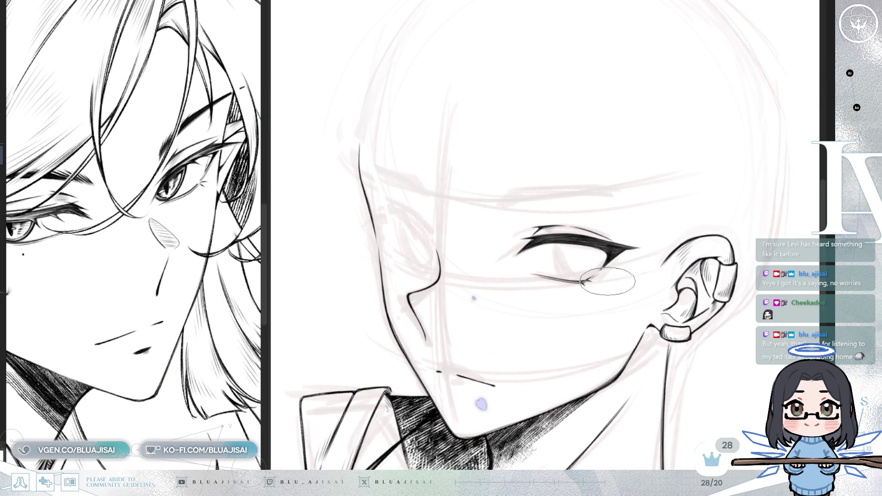
key("m")
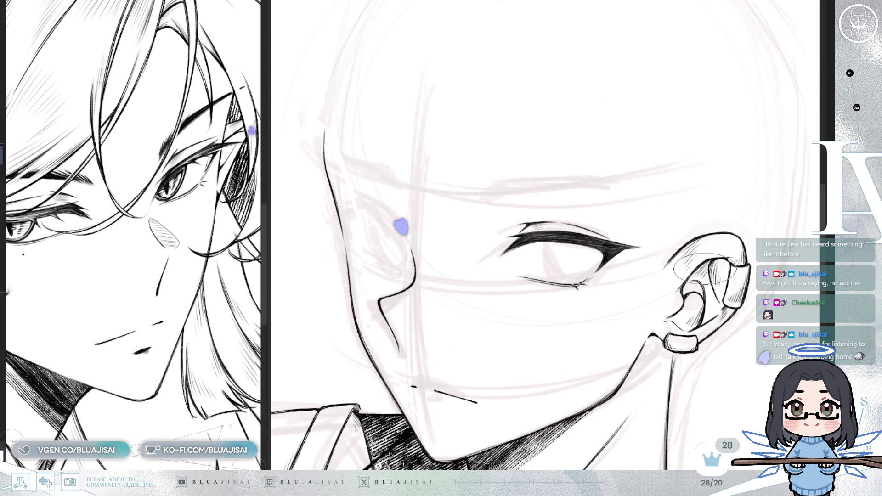
left_click_drag(646, 281, 582, 256)
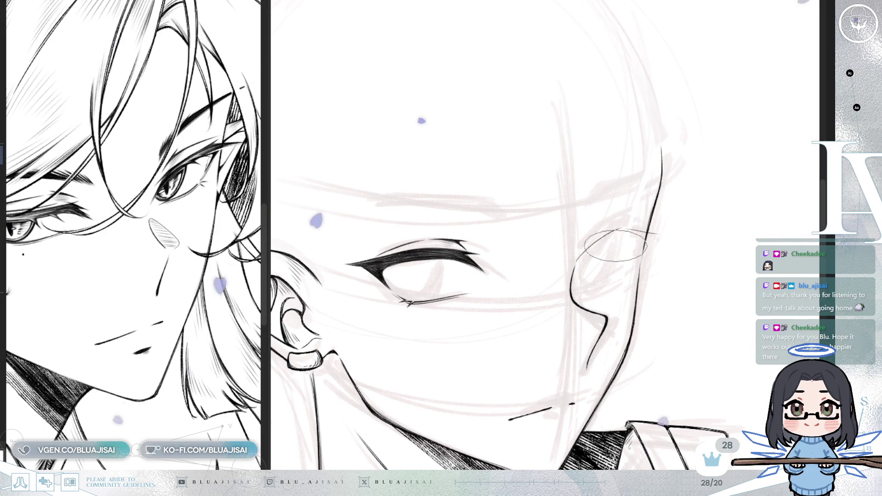
Step: Flip the head drawing back to its unmirrored orientation and pan the view slightly
scroll(619, 238, "down", 1)
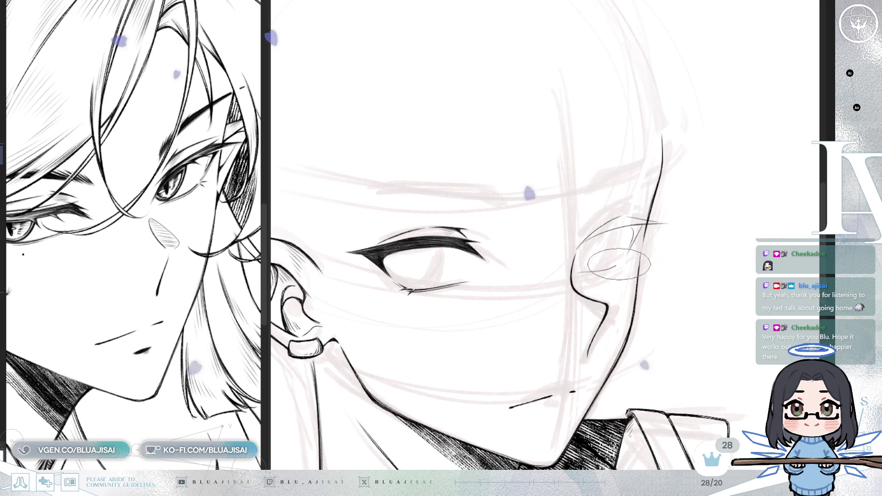
key("h")
left_click_drag(781, 230, 665, 236)
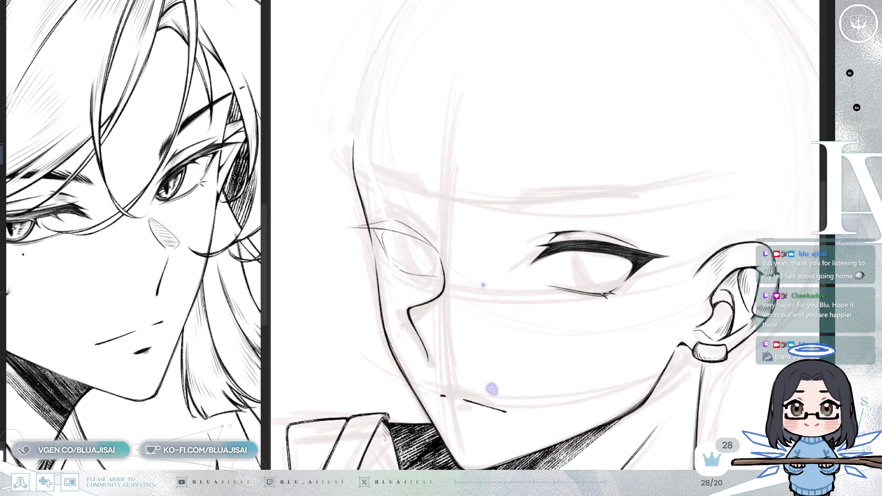
Step: Rotate, mirror and zoom onto the far eye, then ink a thin curved line there
key("Delete")
key("h")
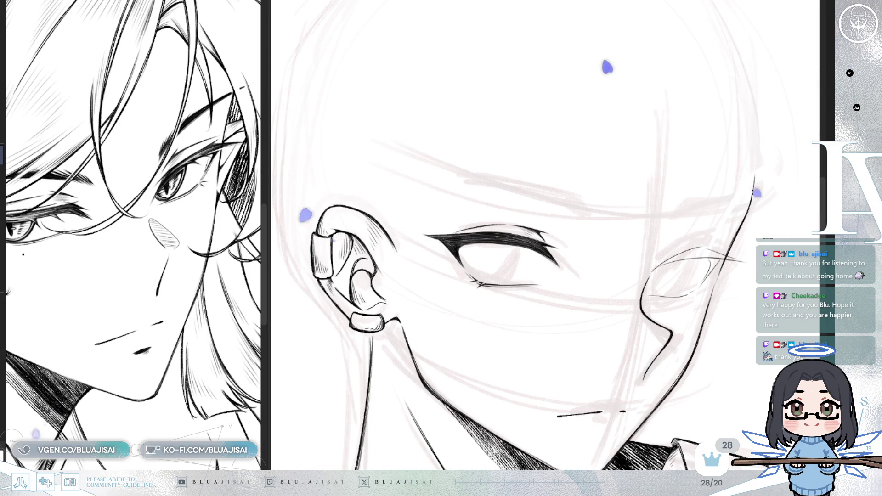
scroll(641, 249, "up", 5)
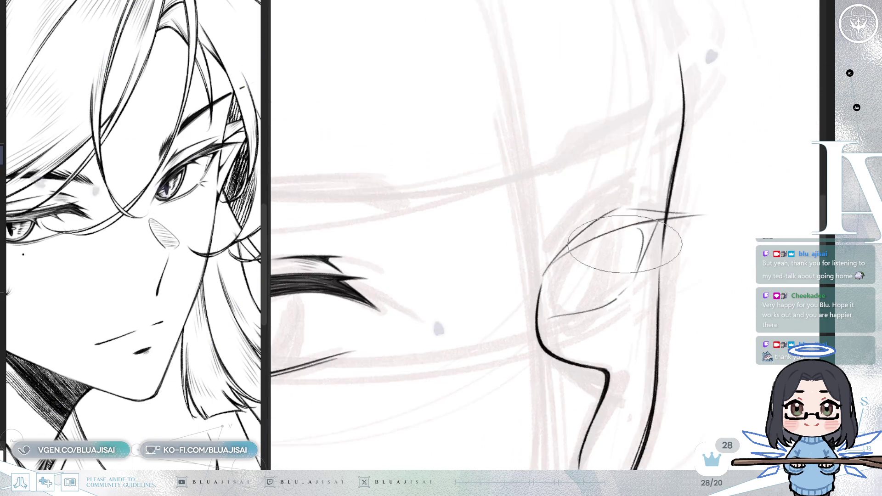
scroll(641, 248, "up", 1)
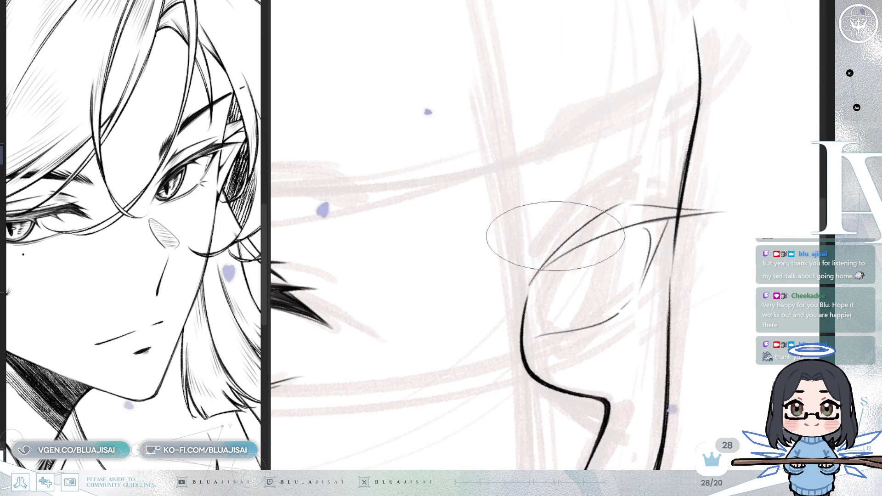
left_click_drag(540, 250, 621, 179)
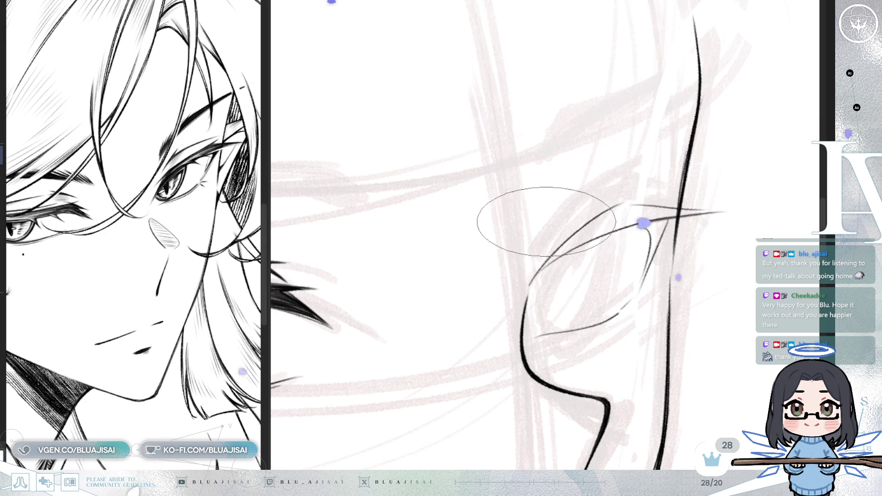
Step: Reframe and reset the view rotation, then add a short curved line at the far eye's corner
scroll(667, 205, "down", 3)
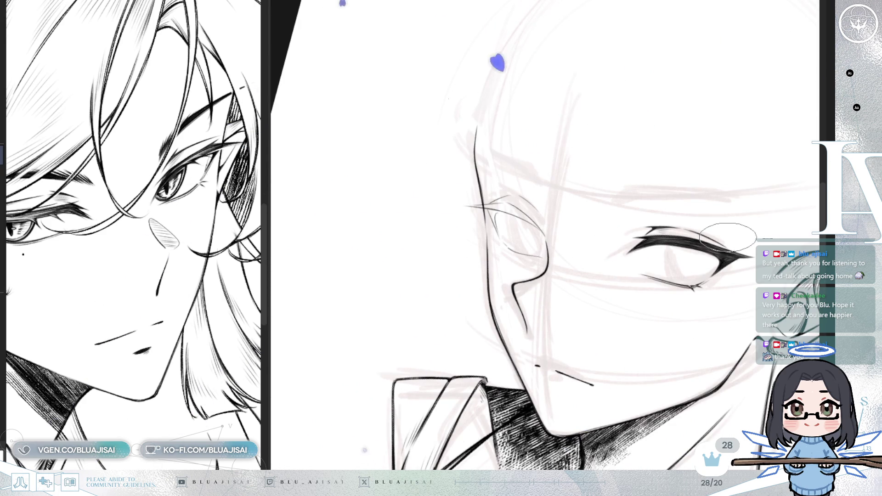
scroll(726, 238, "down", 2)
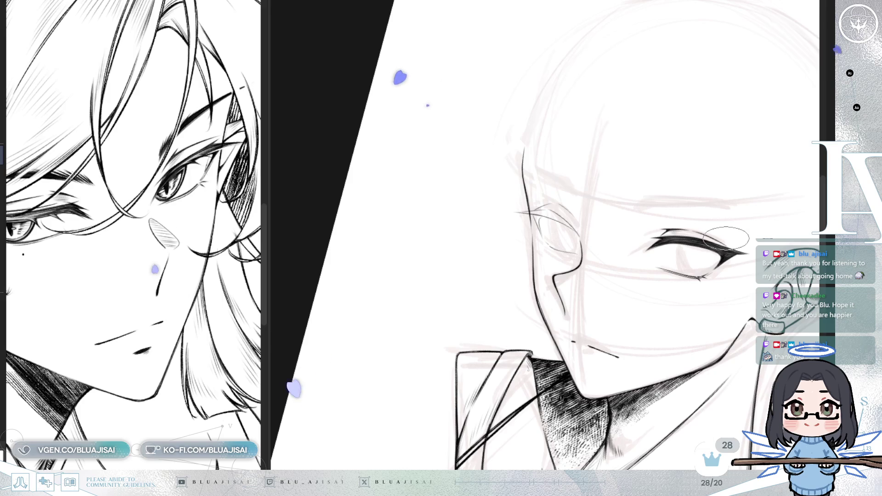
scroll(726, 238, "up", 3)
key("h")
scroll(726, 239, "up", 2)
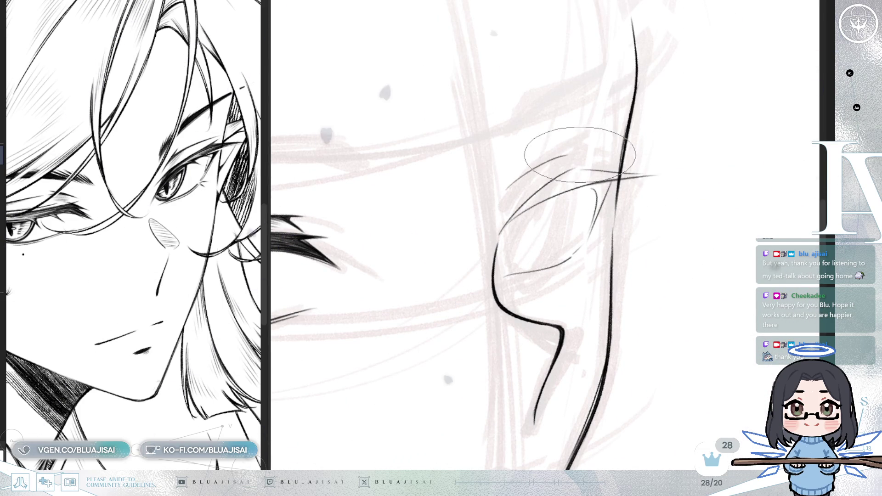
scroll(626, 168, "down", 2)
key("End")
key("End")
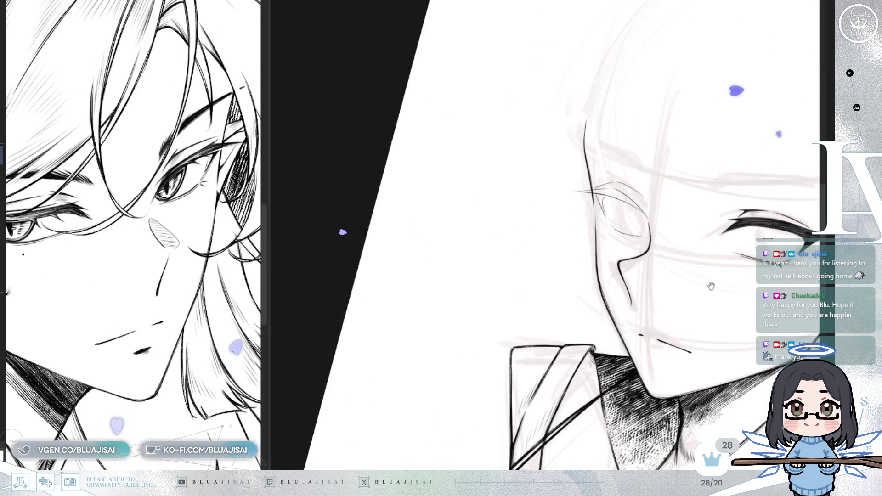
key("Home")
scroll(510, 179, "up", 2)
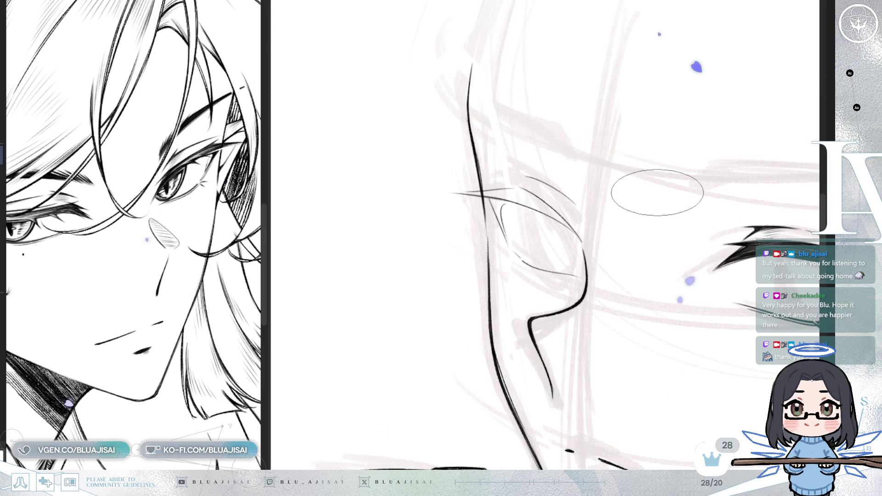
key("h")
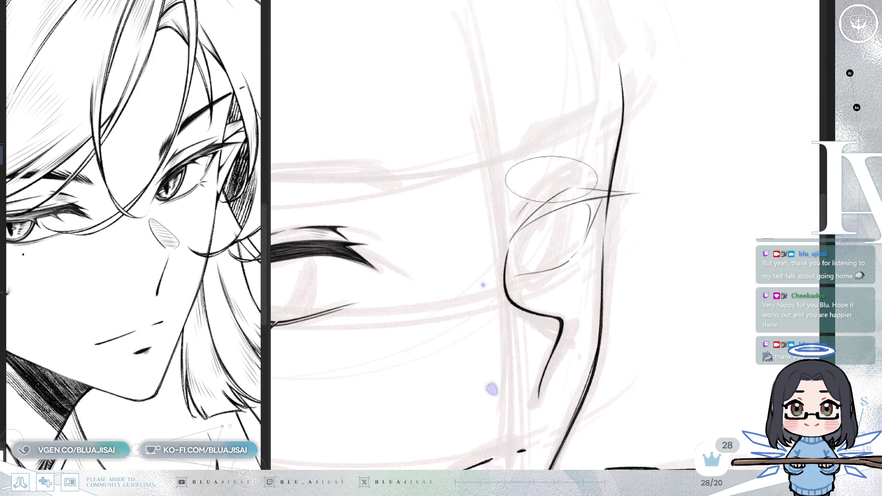
mouse_move(563, 171)
left_mouse_down()
mouse_move(602, 176)
mouse_move(583, 165)
left_mouse_up()
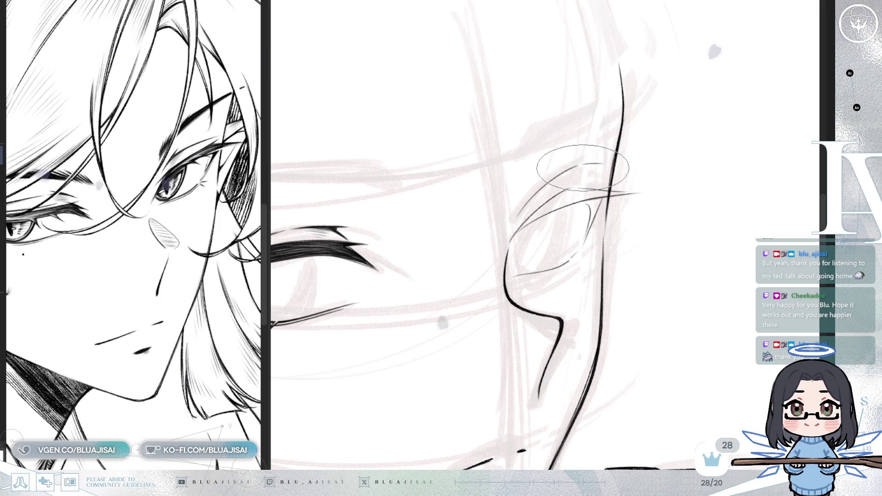
Step: Add a thin stroke inside the far eye's corner and extend its upper lid line
key("m")
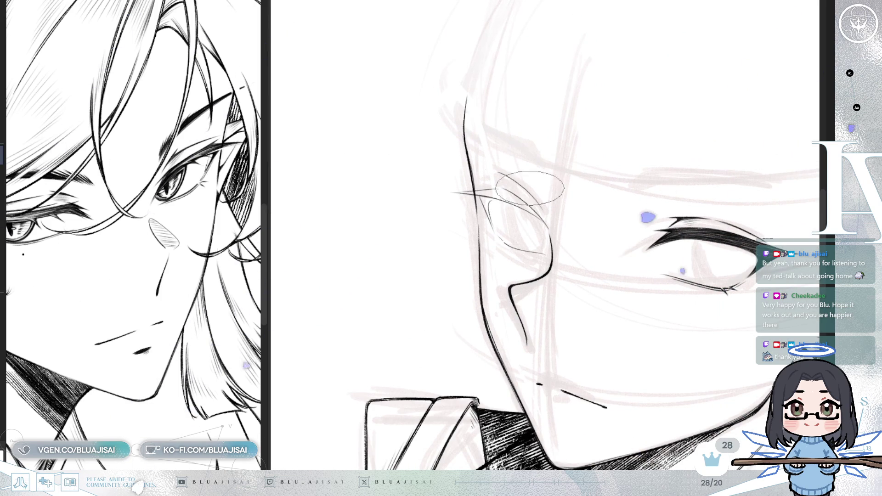
mouse_move(496, 174)
left_mouse_down()
mouse_move(641, 276)
mouse_move(616, 250)
mouse_move(549, 246)
mouse_move(577, 236)
mouse_move(582, 273)
left_mouse_up()
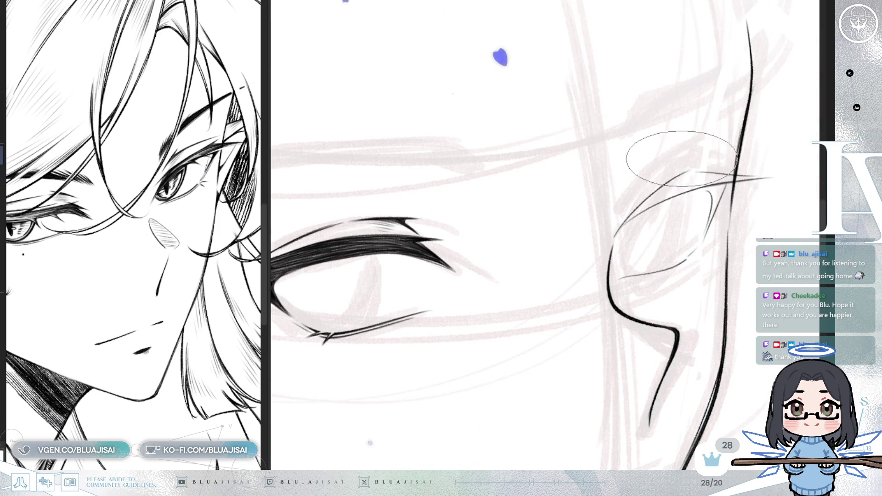
left_click_drag(629, 205, 682, 159)
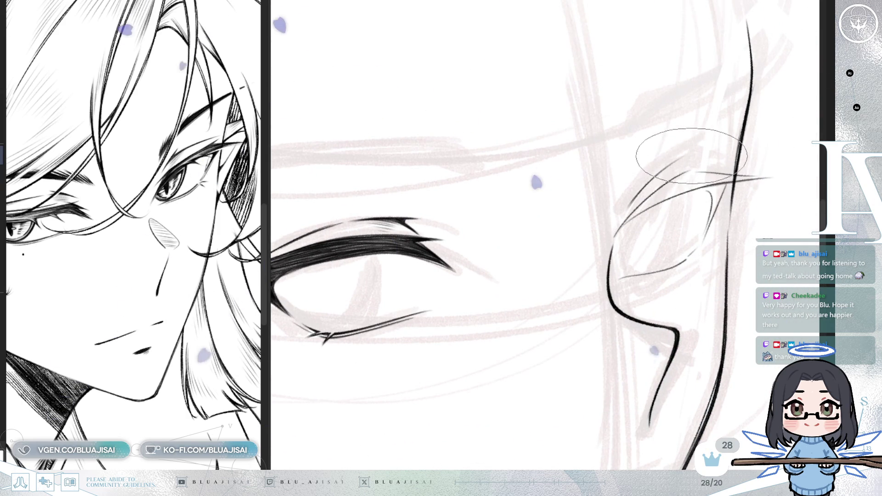
left_click_drag(685, 157, 716, 157)
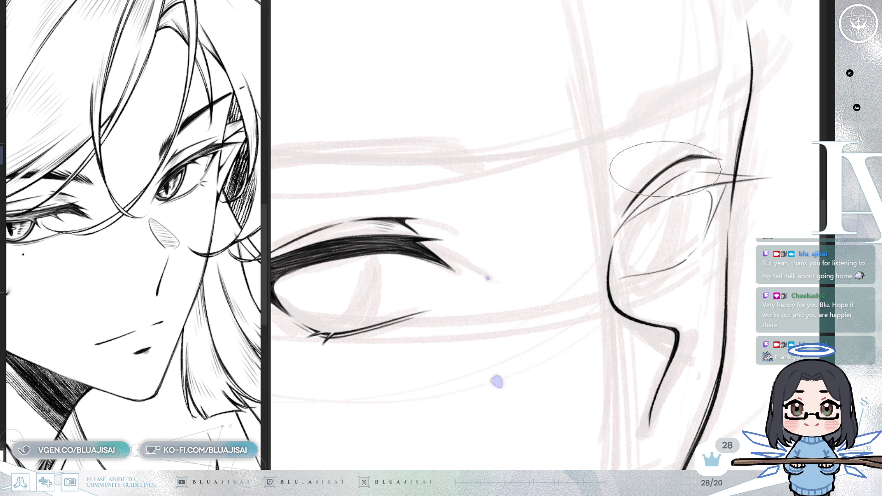
scroll(639, 197, "down", 5)
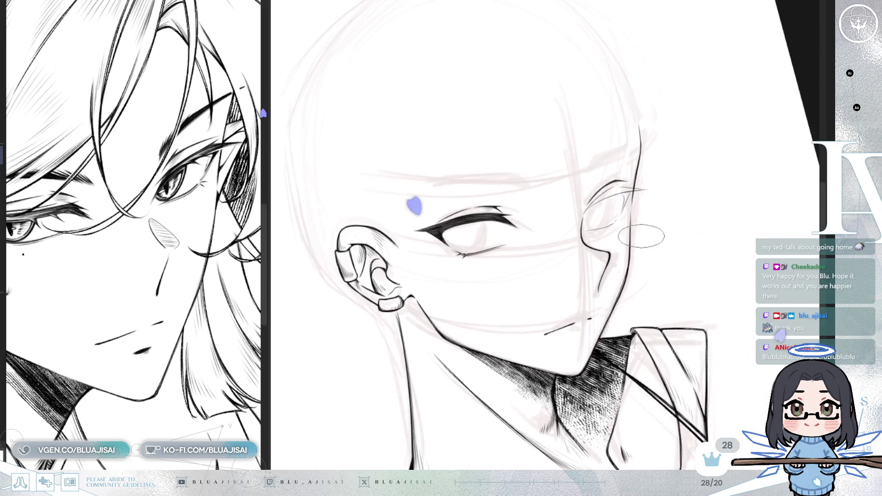
Step: Flip the canvas horizontally to review the inked eye, ear, jaw and collar
key("h")
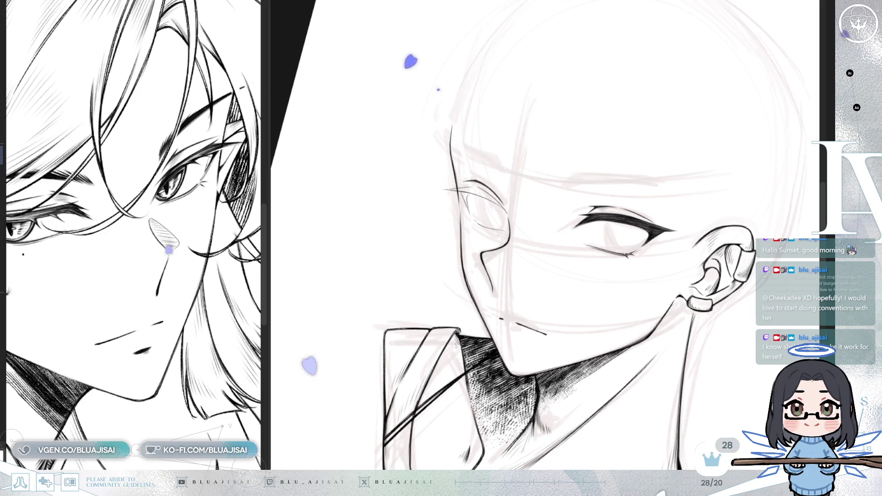
Step: Tilt, zoom in and mirror the view close onto the far eye
left_click_drag(666, 127, 652, 186)
scroll(651, 185, "up", 4)
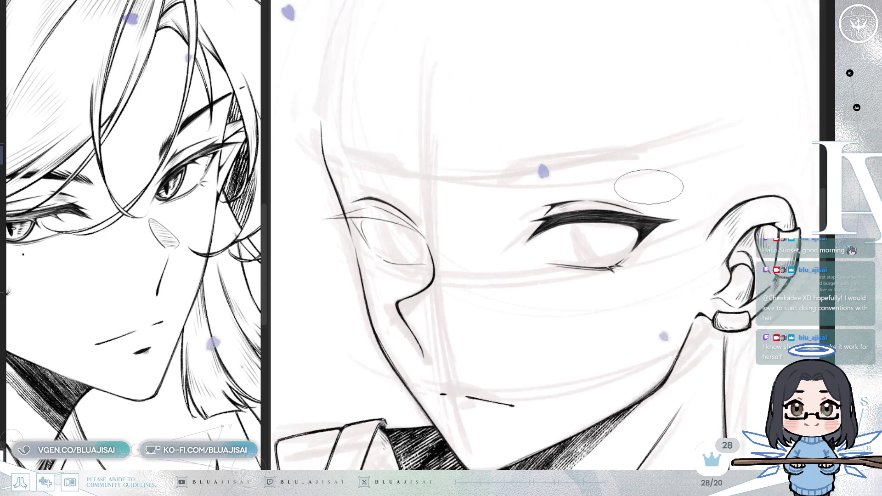
scroll(669, 219, "up", 3)
key("h")
scroll(600, 216, "up", 2)
scroll(601, 213, "up", 2)
Step: Enlarge the brush for heavy strokes and rotate the view so the eye lies sideways
key("bracketright")
key("bracketright")
key("bracketright")
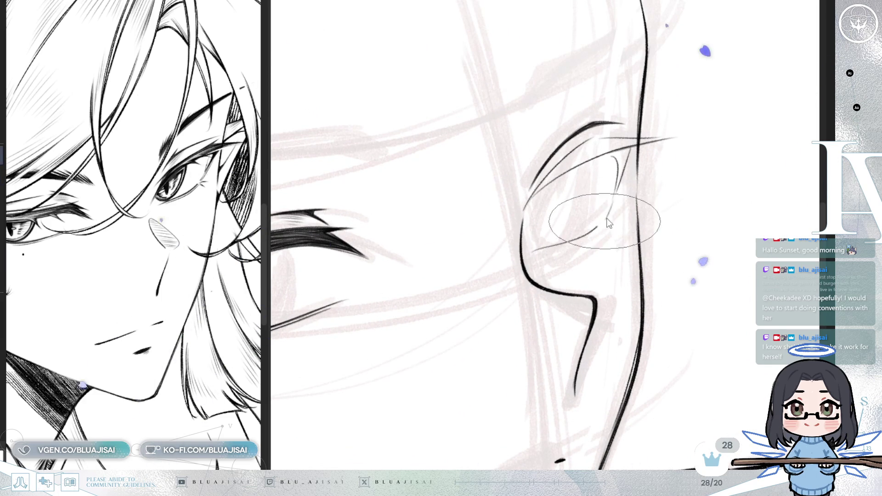
mouse_move(571, 272)
left_mouse_down()
mouse_move(510, 361)
mouse_move(459, 184)
mouse_move(508, 41)
left_mouse_up()
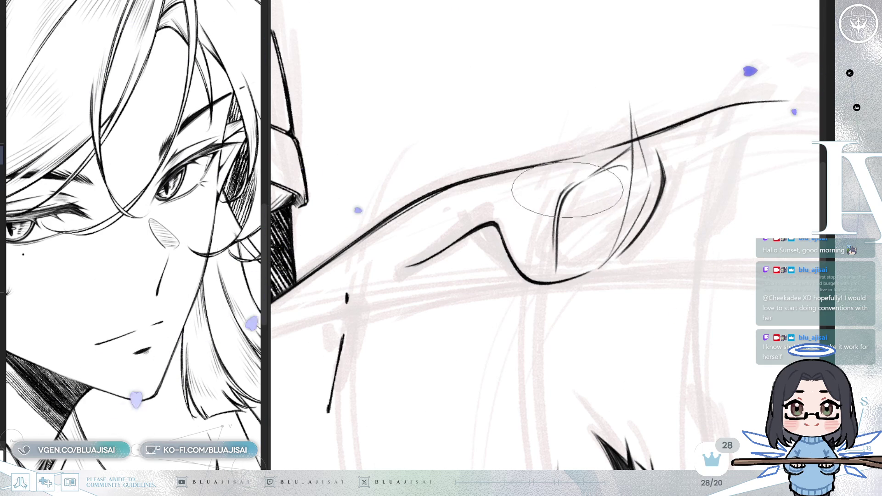
mouse_move(643, 142)
left_mouse_down()
mouse_move(634, 137)
mouse_move(749, 118)
mouse_move(739, 138)
left_mouse_up()
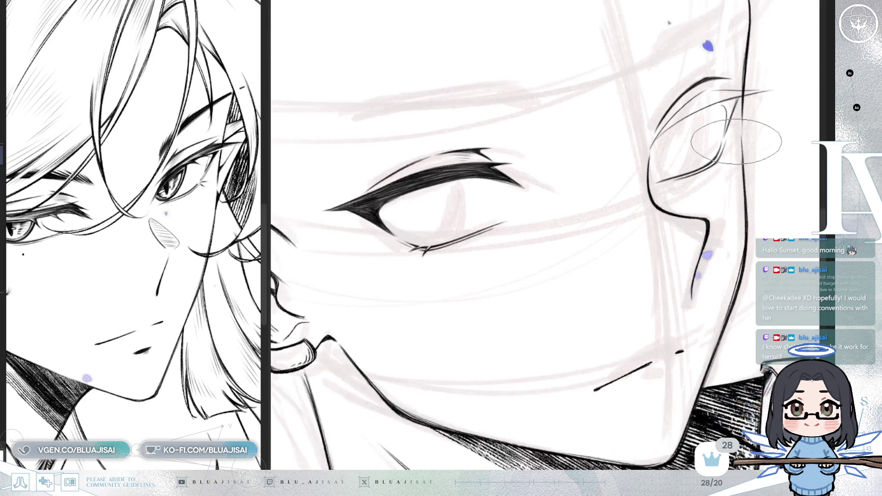
Step: Mirror, tilt and reframe the view over the far eye beside the nose
scroll(735, 142, "up", 2)
key("h")
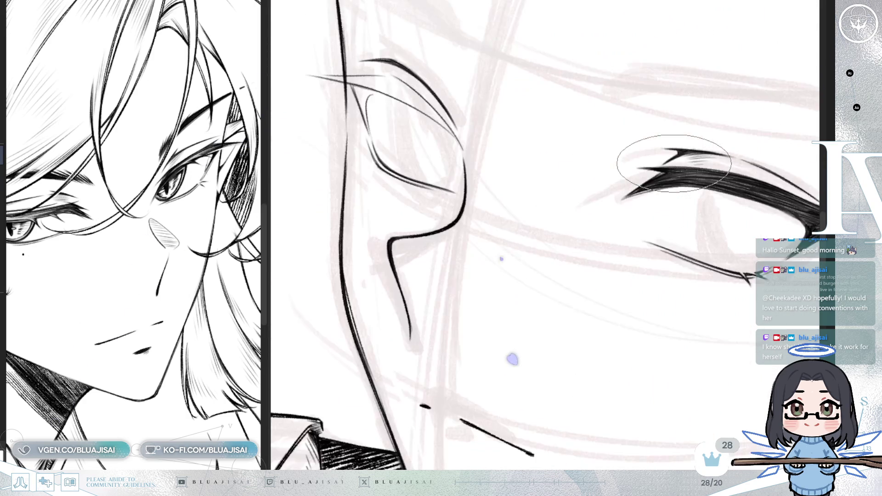
mouse_move(674, 163)
left_mouse_down()
mouse_move(669, 174)
mouse_move(591, 197)
left_mouse_up()
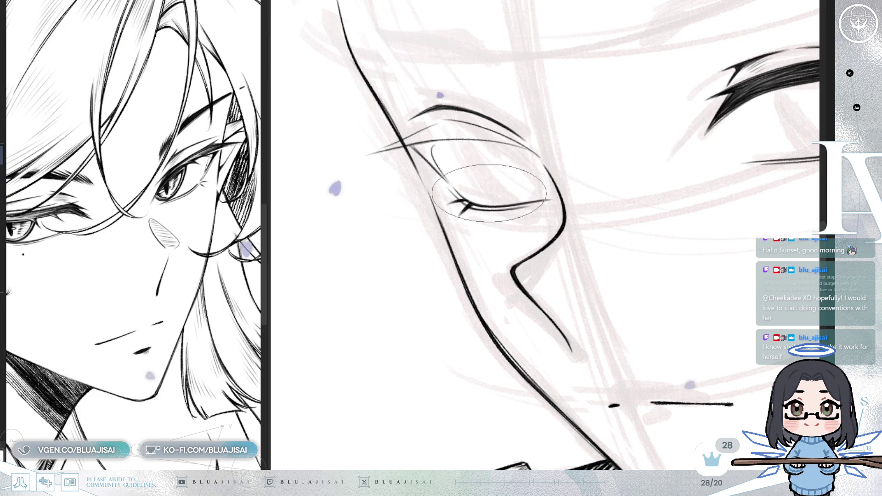
mouse_move(483, 197)
left_mouse_down()
mouse_move(529, 205)
mouse_move(586, 191)
left_mouse_up()
mouse_move(616, 152)
left_mouse_down()
mouse_move(724, 112)
mouse_move(643, 151)
mouse_move(505, 191)
left_mouse_up()
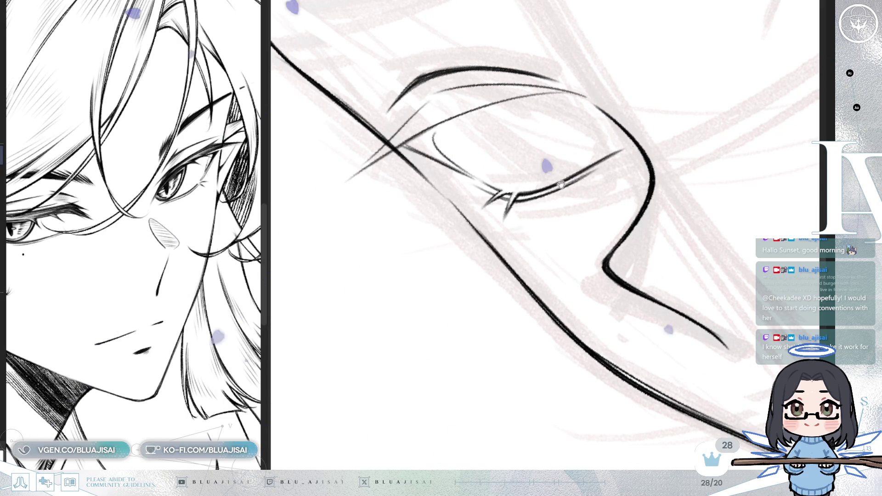
left_click_drag(574, 164, 625, 164)
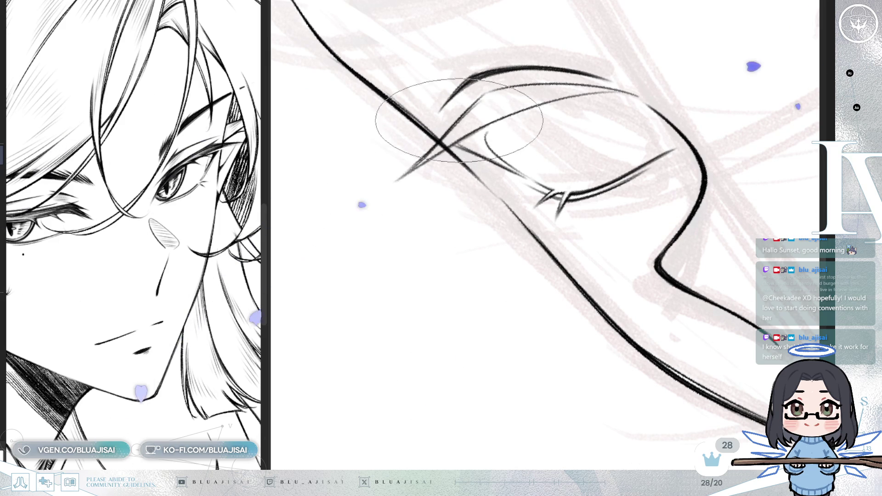
Step: Stroke a dense fan of dark lines forming the far eye's heavy upper lid
left_click_drag(476, 122, 427, 147)
left_click_drag(492, 95, 461, 118)
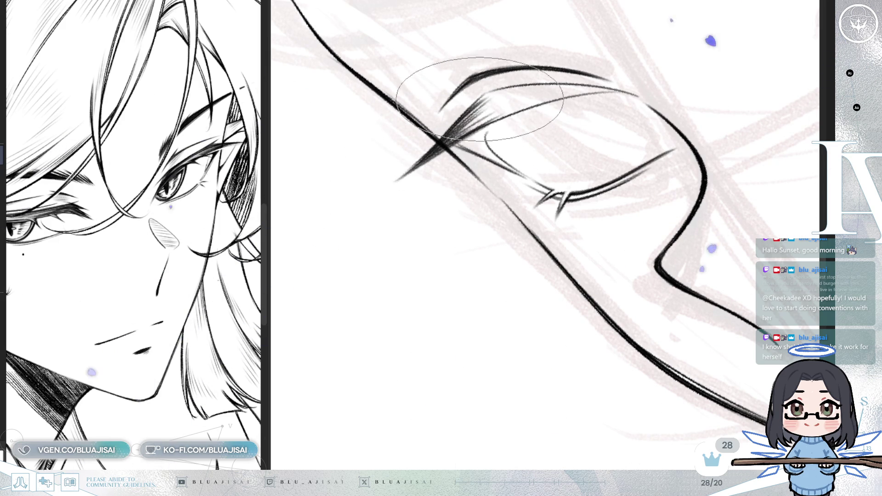
left_click_drag(494, 91, 457, 124)
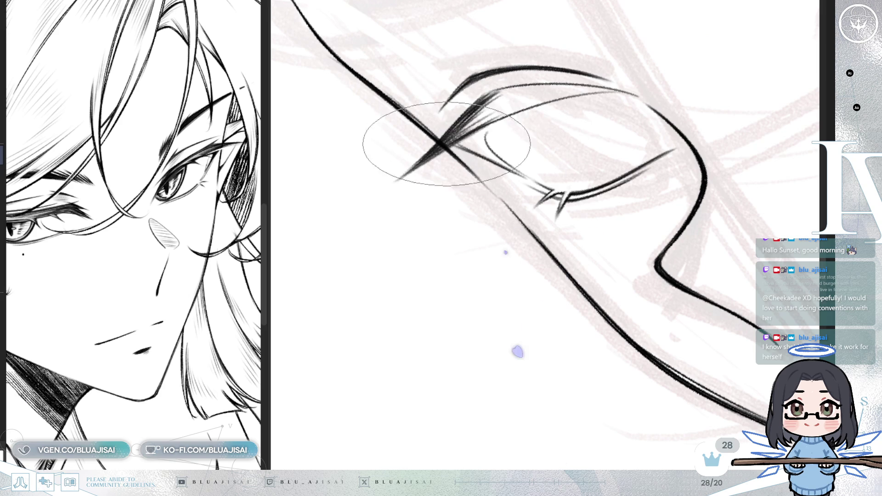
left_click_drag(460, 435, 513, 31)
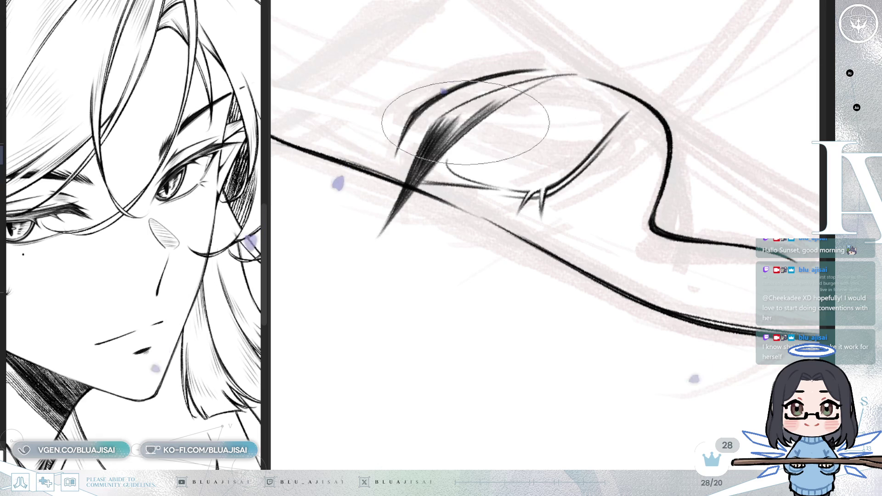
left_click_drag(453, 102, 404, 147)
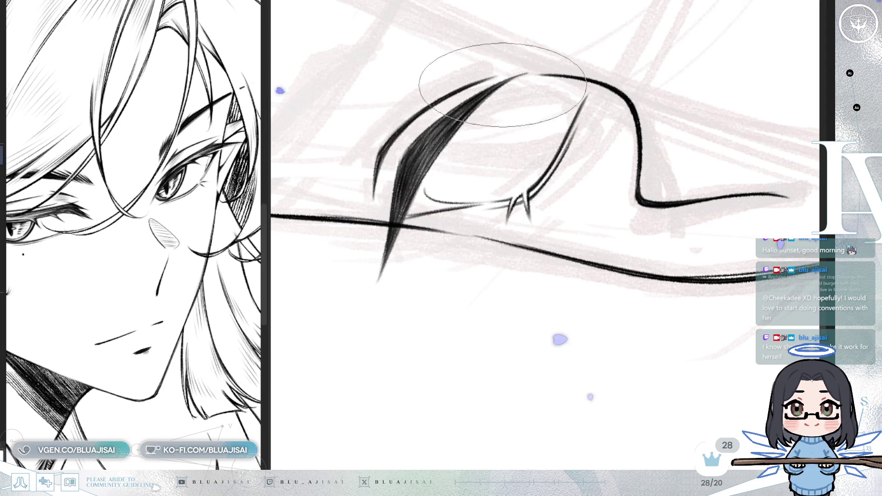
scroll(610, 123, "right", 2)
scroll(593, 134, "down", 1)
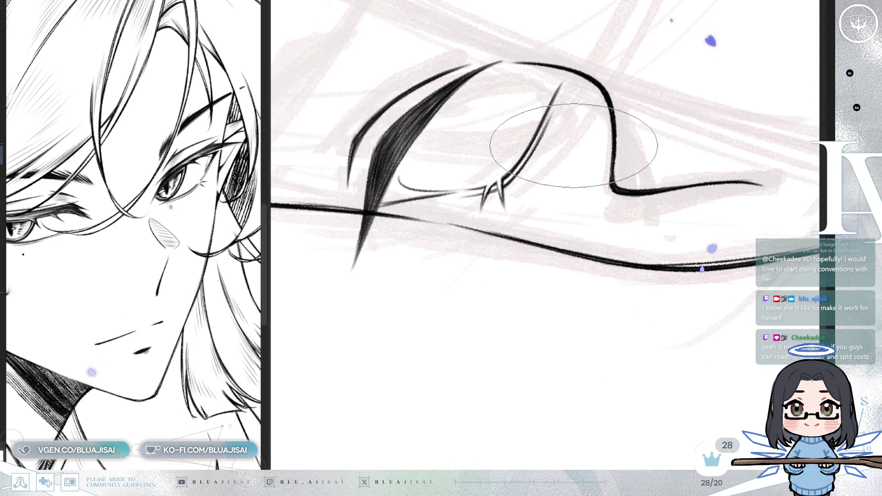
mouse_move(522, 345)
left_mouse_down()
mouse_move(459, 434)
mouse_move(498, 153)
left_mouse_up()
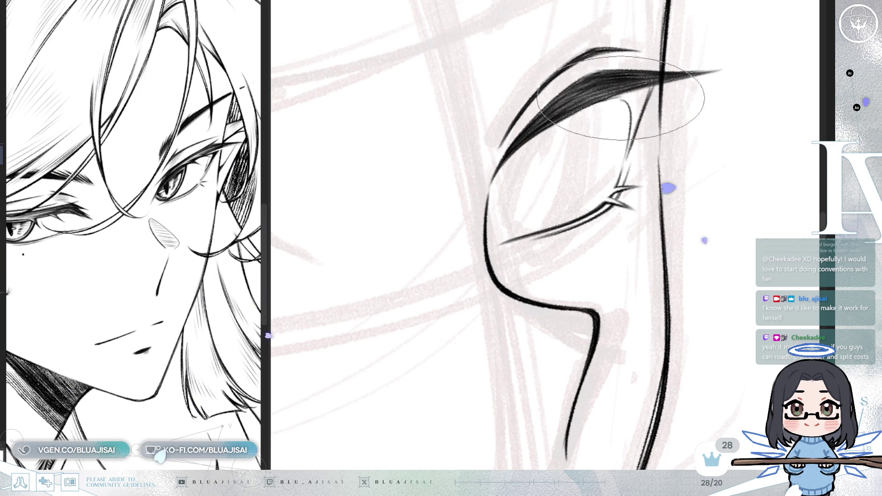
Step: Mirror, tilt and zoom the view onto the far eye's heavy lid
key("h")
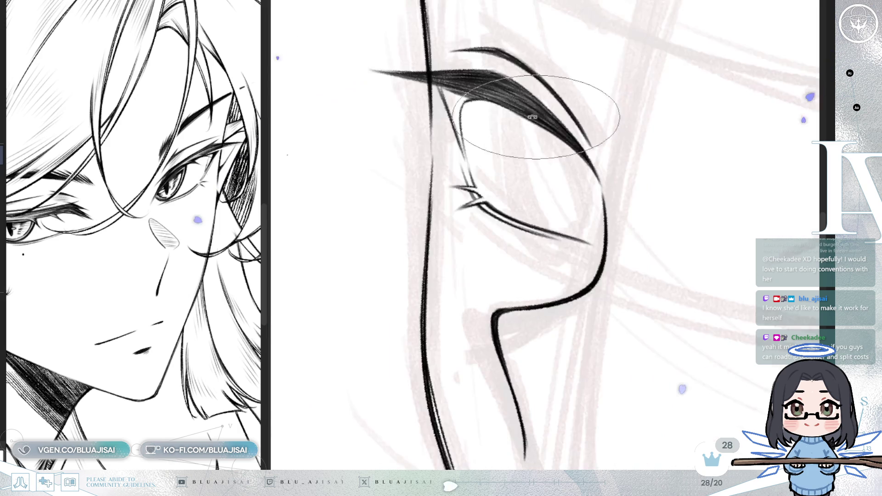
key("asciicircum")
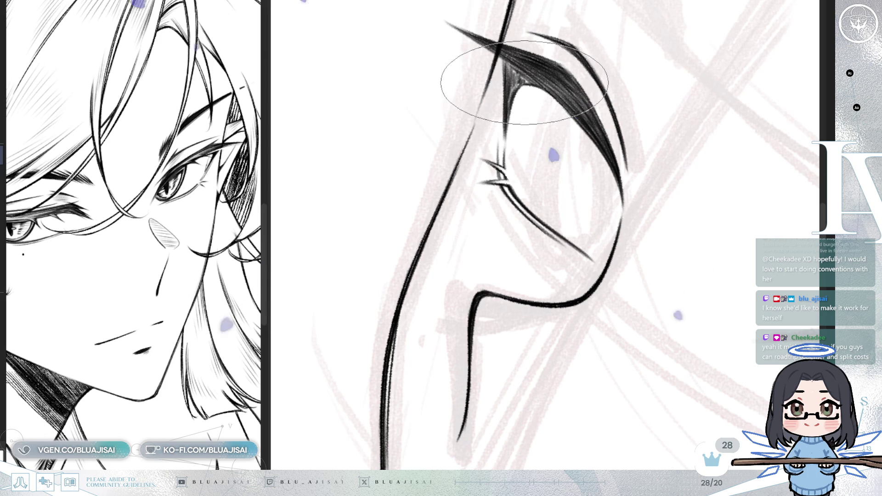
key("h")
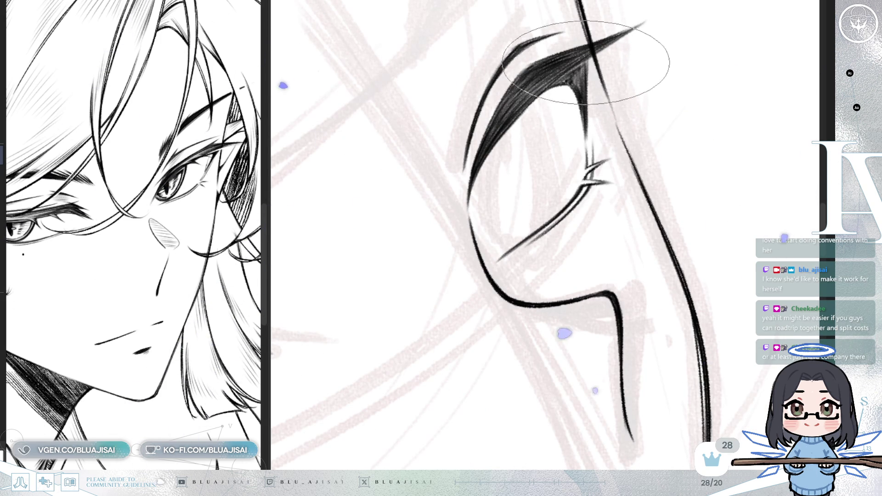
scroll(687, 164, "down", 2)
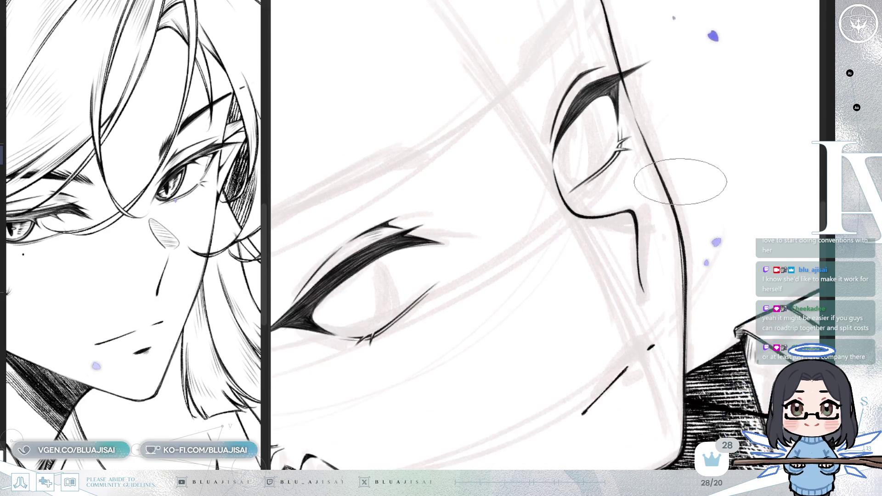
scroll(686, 164, "down", 3)
scroll(680, 202, "up", 5)
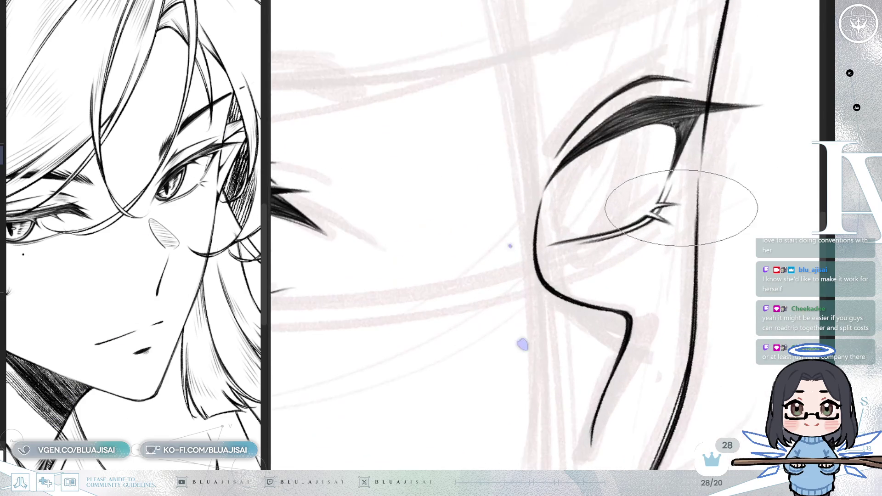
scroll(680, 209, "up", 2)
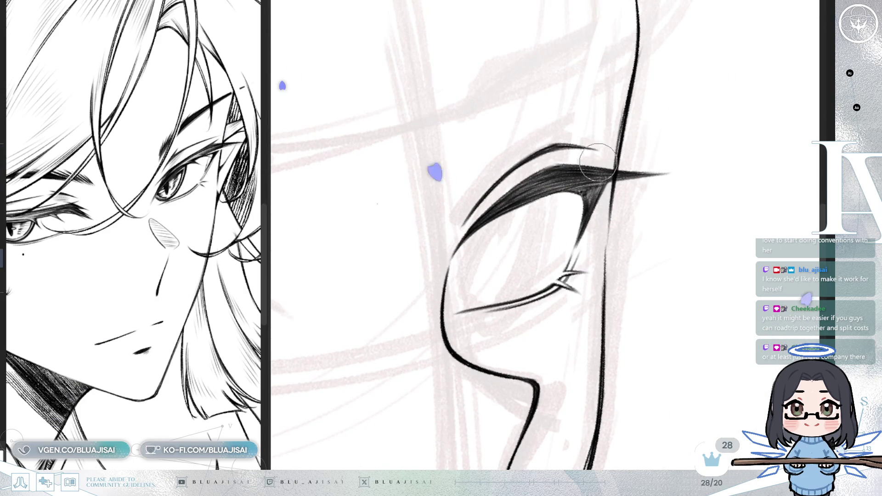
Step: Darken the lid's point, erase the thin stray tip above it, and zoom out
mouse_move(629, 174)
left_mouse_down()
mouse_move(693, 144)
mouse_move(550, 148)
mouse_move(520, 140)
mouse_move(545, 150)
mouse_move(529, 154)
left_mouse_up()
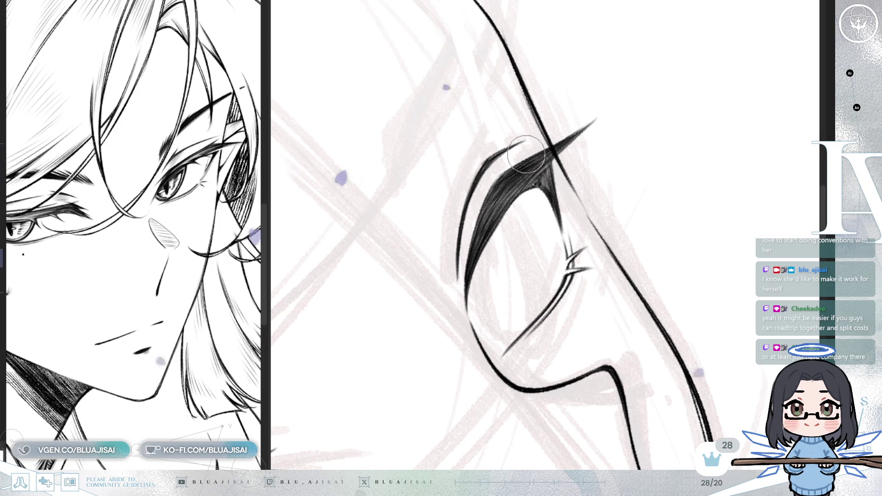
left_click_drag(593, 122, 570, 148)
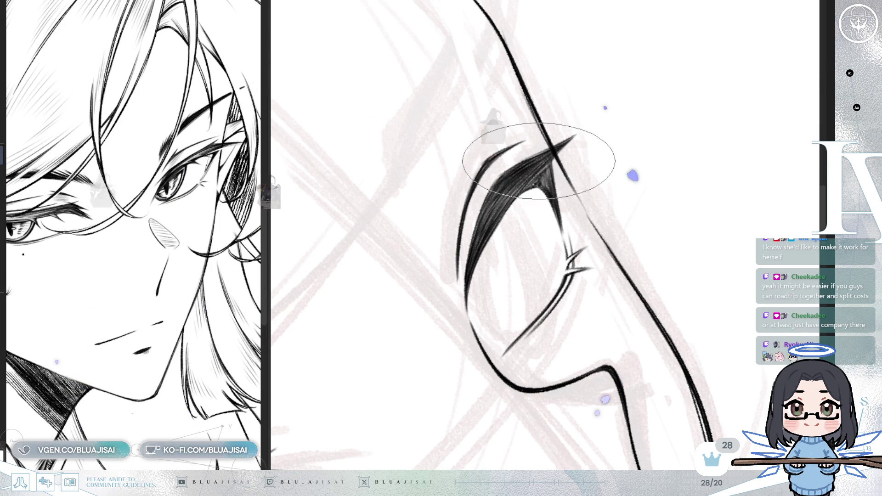
scroll(533, 167, "down", 8)
scroll(680, 120, "down", 2)
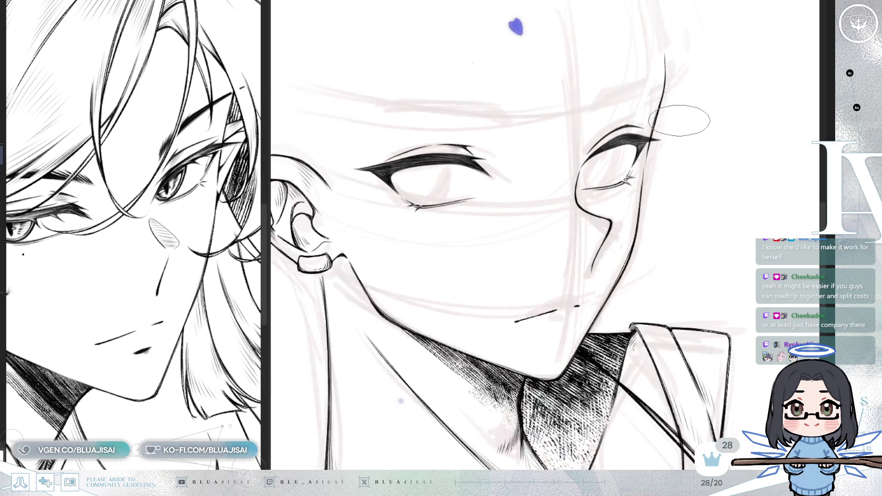
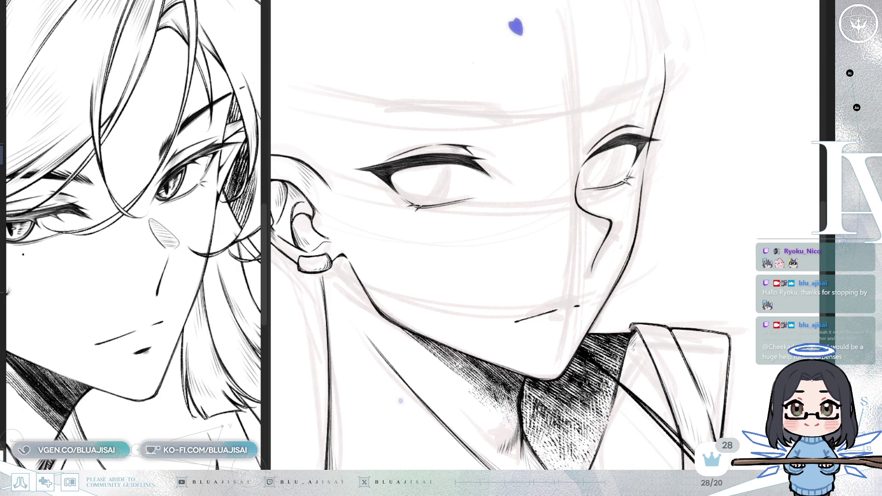
Step: Zoom, rotate and mirror the view so the eye sits upright with the face and ear visible
scroll(646, 69, "up", 5)
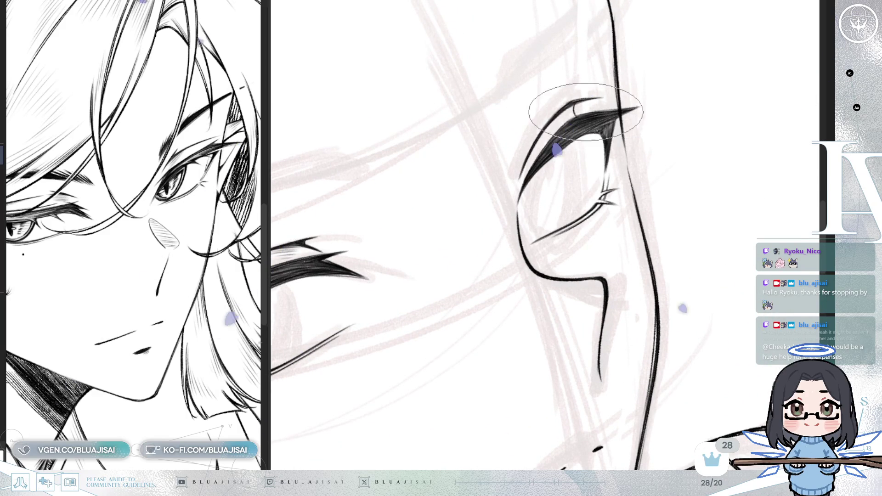
scroll(571, 103, "right", 5)
scroll(540, 103, "up", 1)
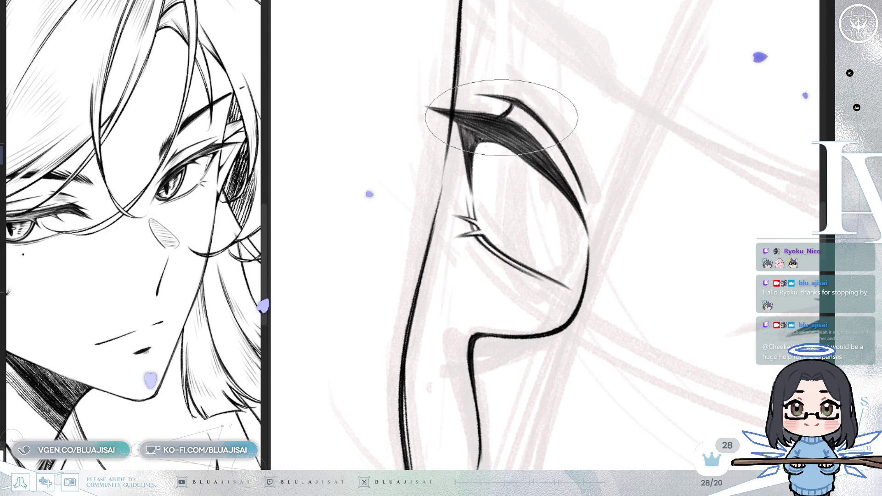
key("minus")
scroll(637, 77, "down", 2)
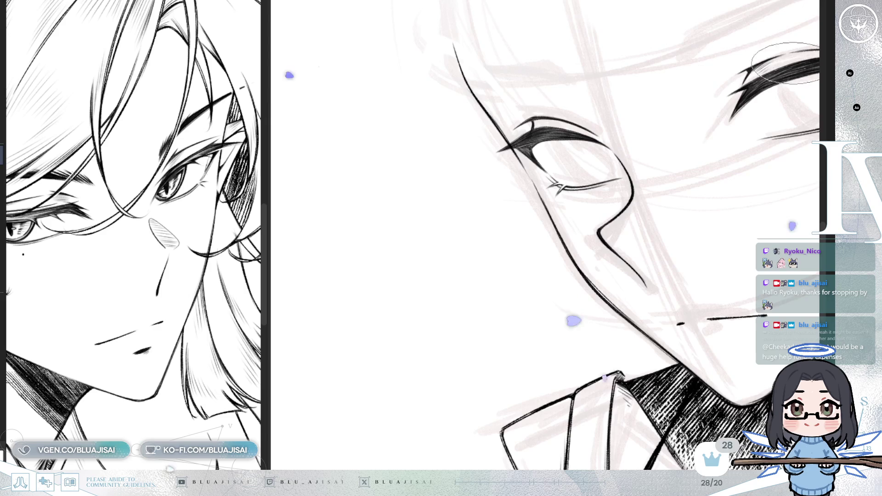
scroll(618, 168, "down", 2)
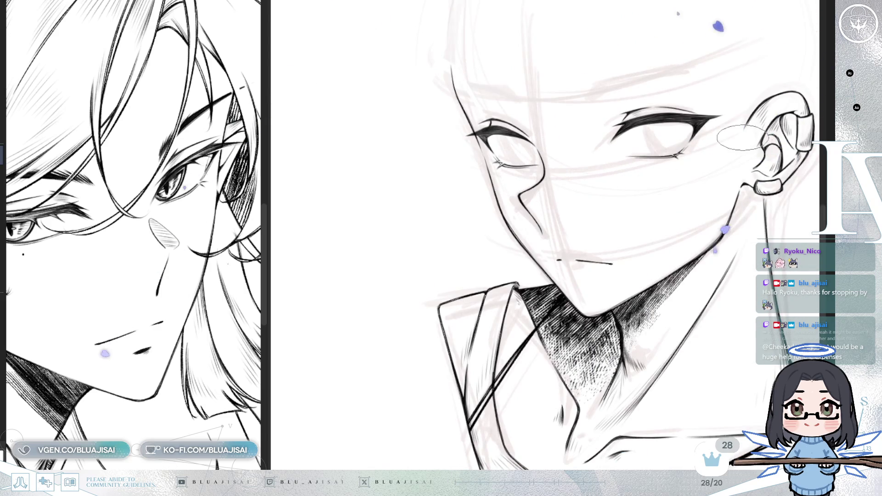
scroll(737, 137, "down", 1)
key("h")
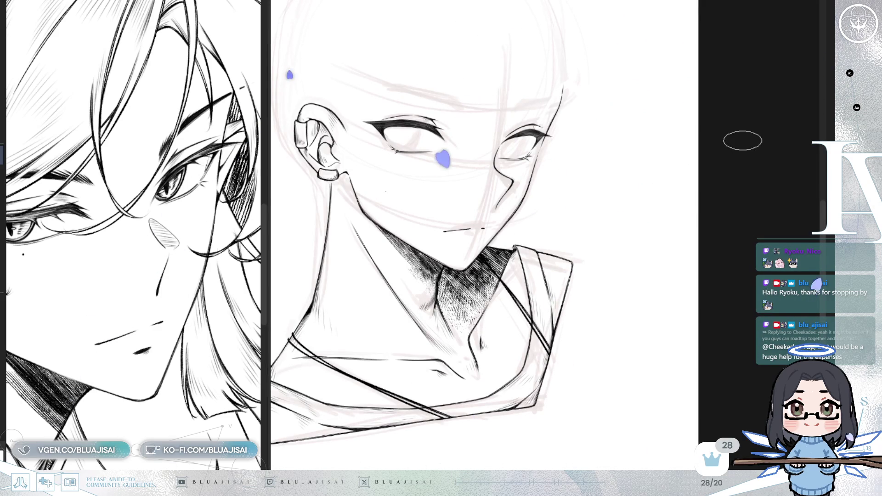
scroll(742, 141, "up", 5)
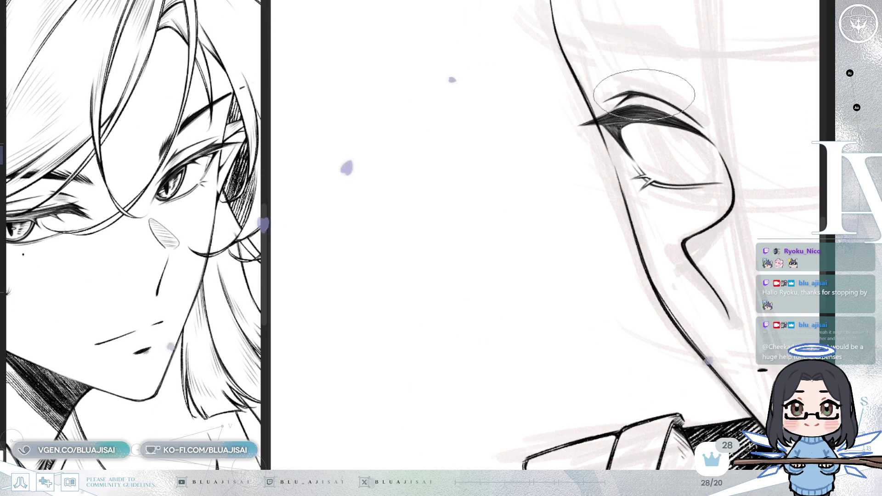
mouse_move(682, 85)
left_mouse_down()
mouse_move(585, 122)
mouse_move(567, 118)
left_mouse_up()
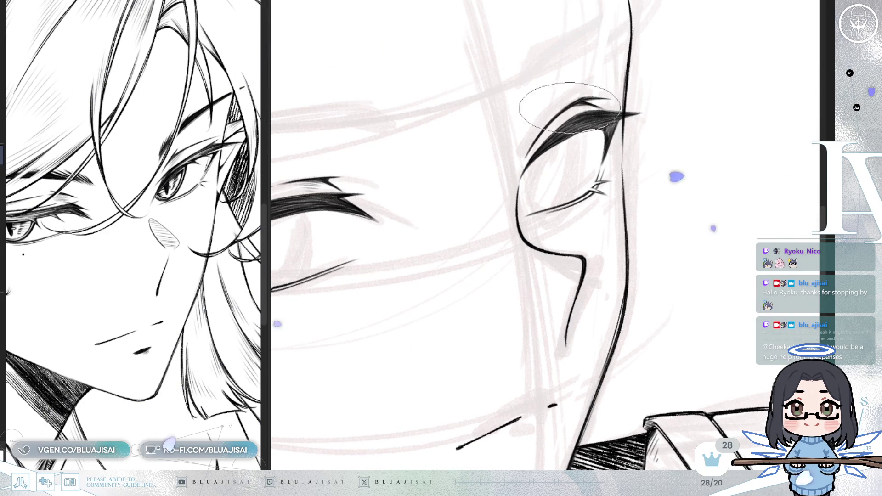
mouse_move(503, 151)
left_mouse_down()
mouse_move(630, 94)
mouse_move(641, 127)
mouse_move(707, 140)
mouse_move(704, 168)
mouse_move(587, 168)
left_mouse_up()
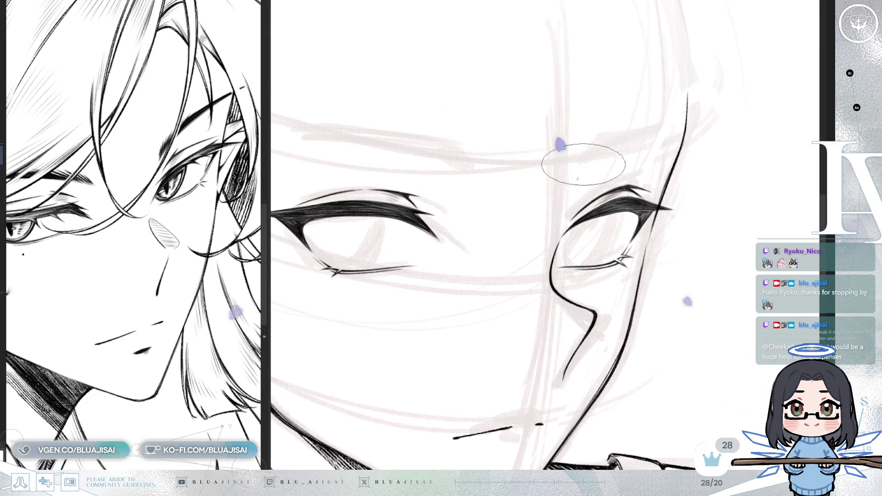
Step: Fine-tune the view angle for the eyebrow, then zoom out and mirror to check both eyes
left_click_drag(577, 168, 574, 160)
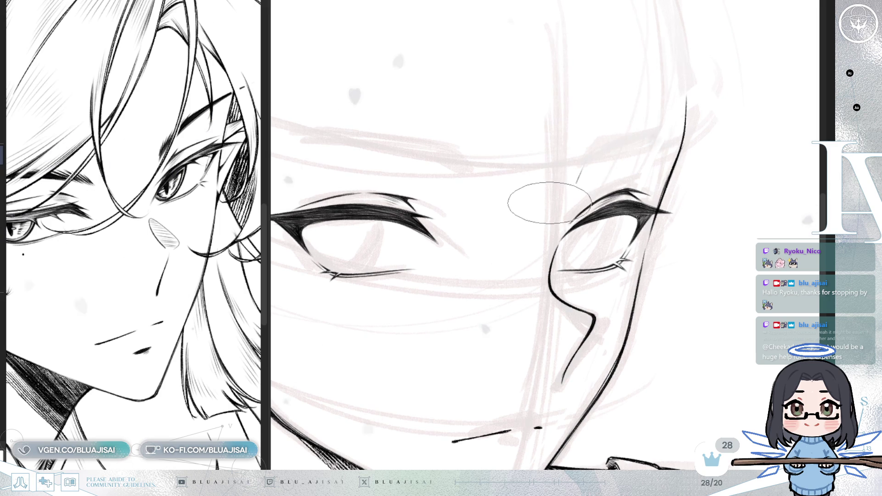
left_click_drag(551, 207, 590, 148)
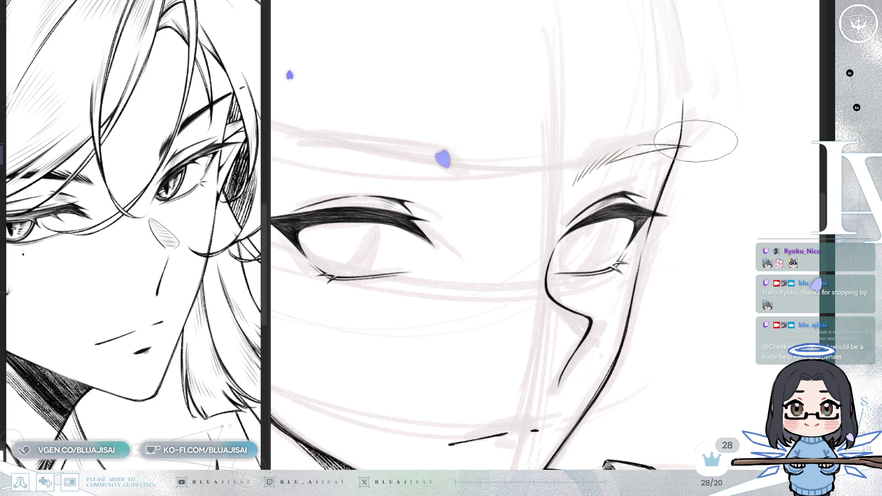
scroll(680, 122, "up", 2)
scroll(592, 137, "up", 2)
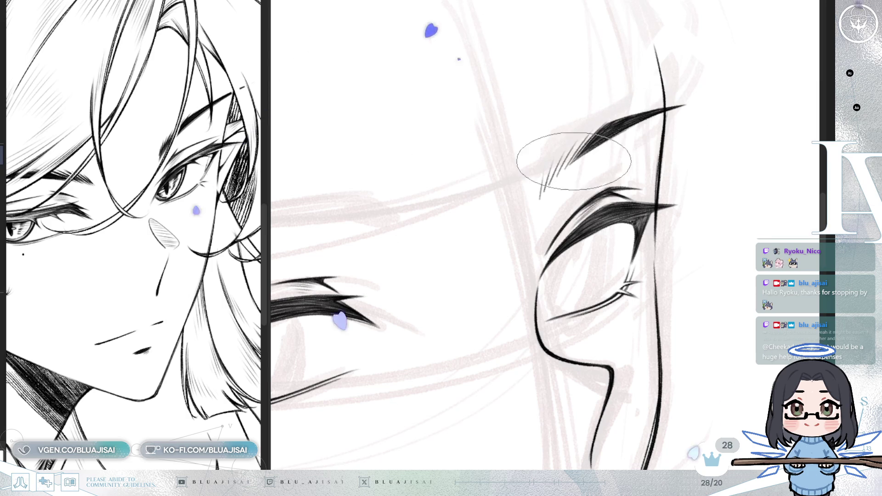
key("asciicircum")
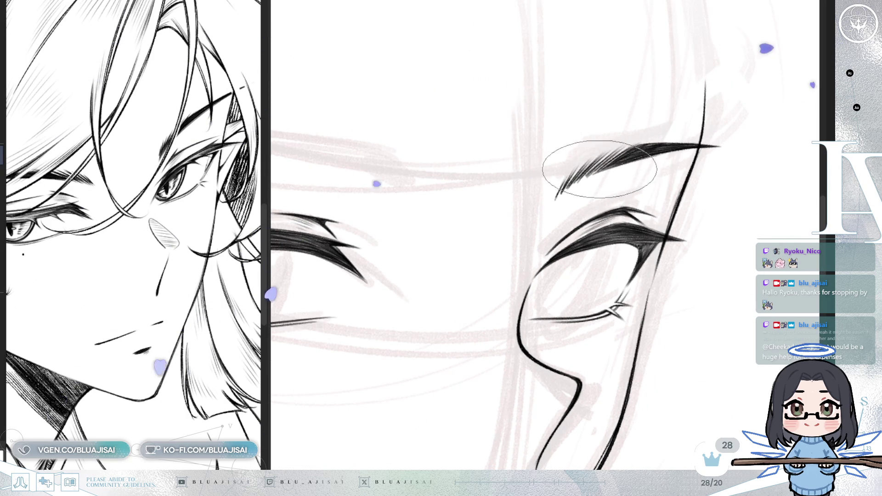
key("minus")
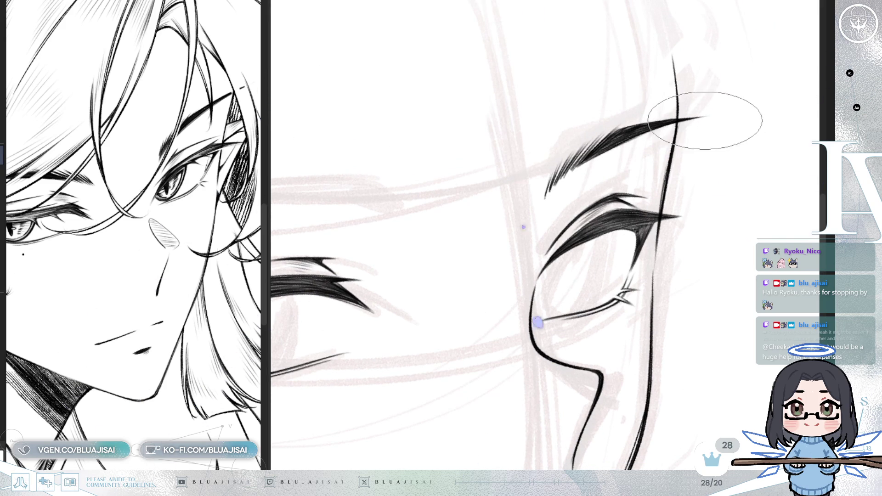
key("minus")
key("minus")
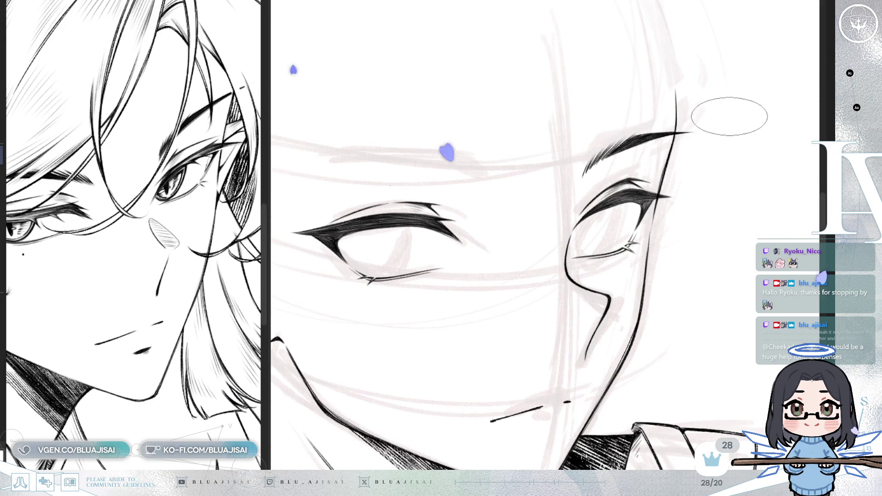
key("h")
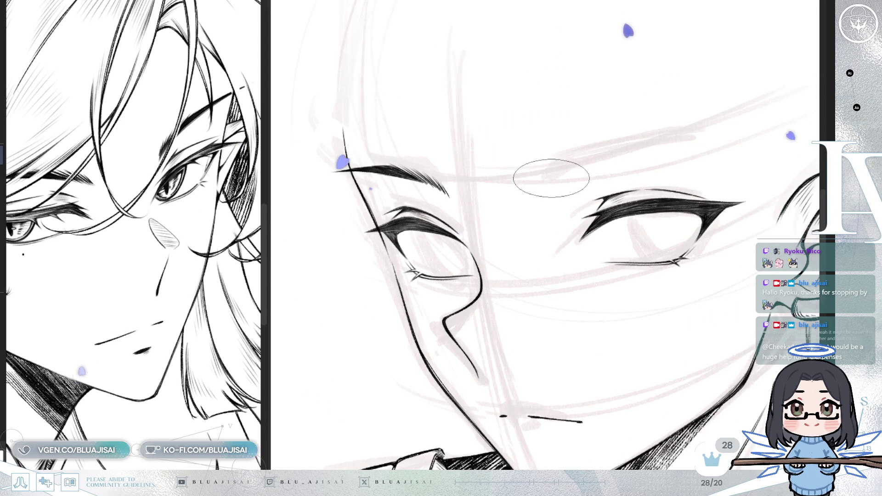
Step: Ink fine hatch lines at the right eyebrow's inner end and redraw it with a sharper tip
left_click_drag(551, 183, 575, 153)
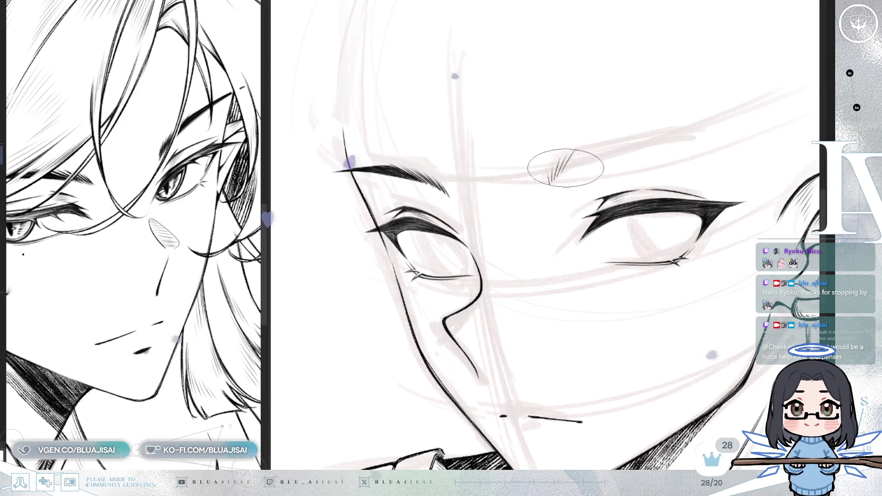
mouse_move(573, 158)
left_mouse_down()
mouse_move(589, 153)
mouse_move(570, 154)
left_mouse_up()
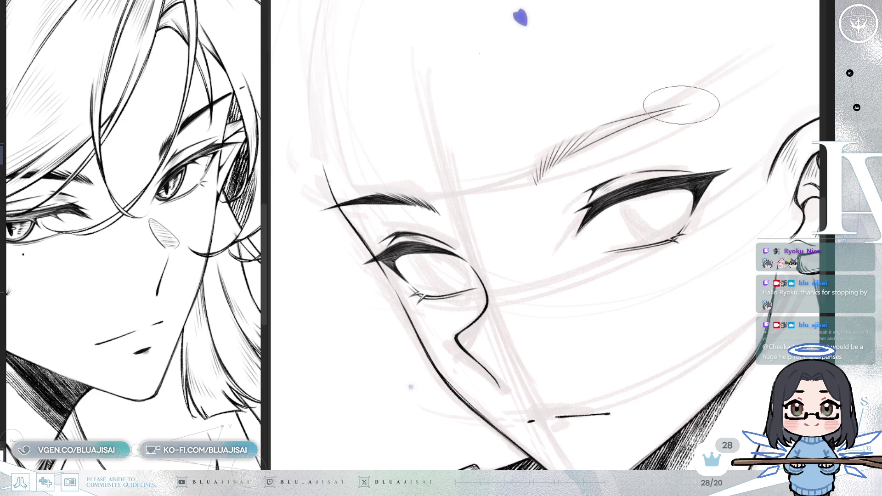
left_click_drag(597, 132, 692, 101)
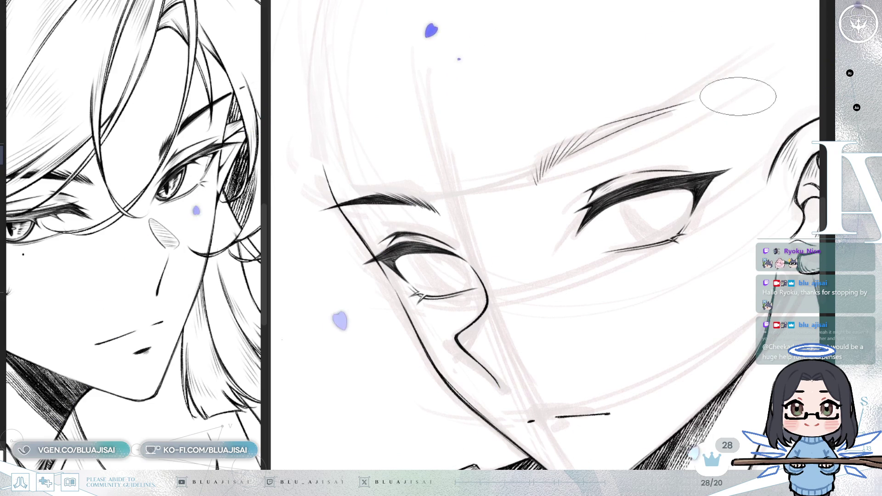
mouse_move(584, 149)
left_mouse_down()
mouse_move(593, 133)
mouse_move(574, 143)
mouse_move(598, 129)
mouse_move(705, 98)
left_mouse_up()
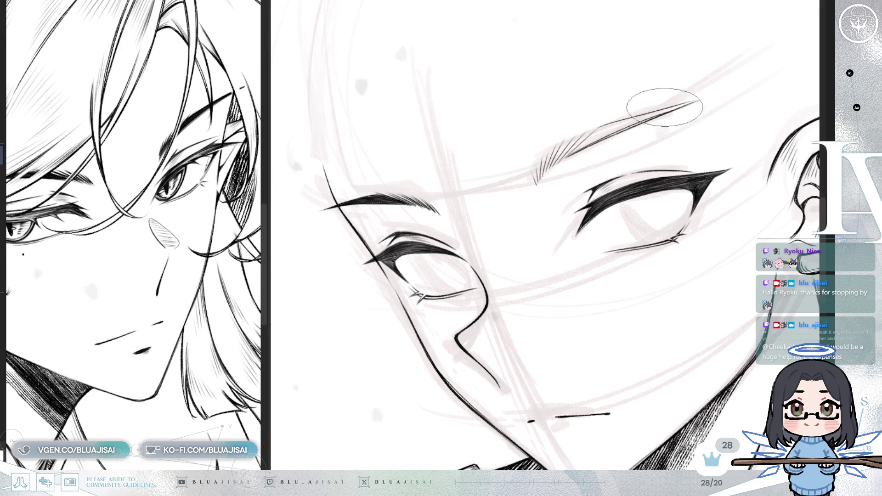
Step: Add two long tapered black strokes above the right eye to complete the brow
scroll(643, 117, "up", 1)
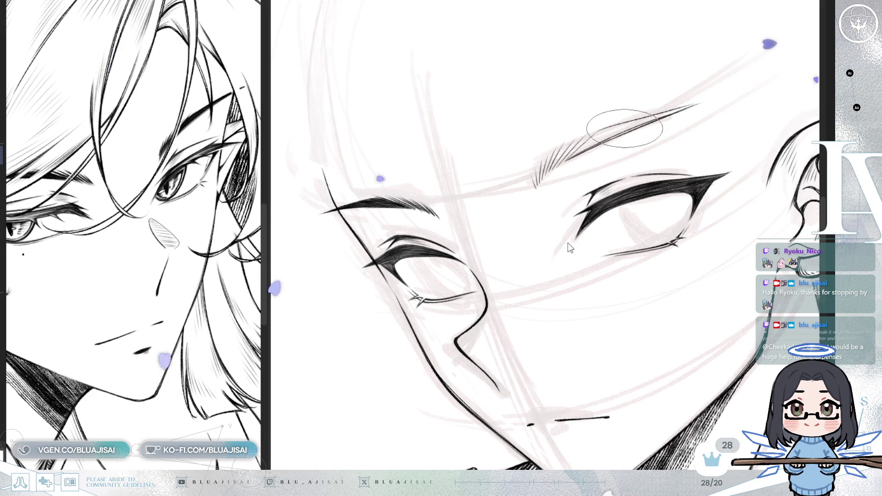
left_click_drag(566, 223, 565, 168)
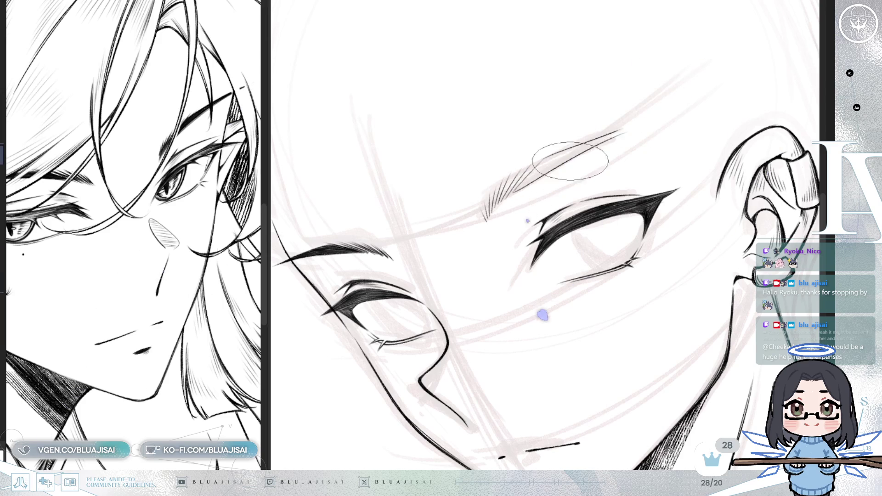
left_click_drag(529, 179, 643, 123)
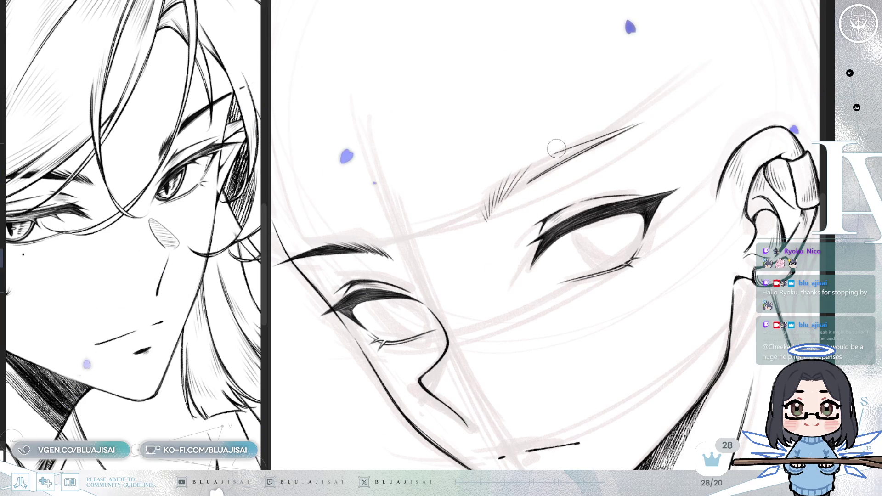
key("ctrl+z")
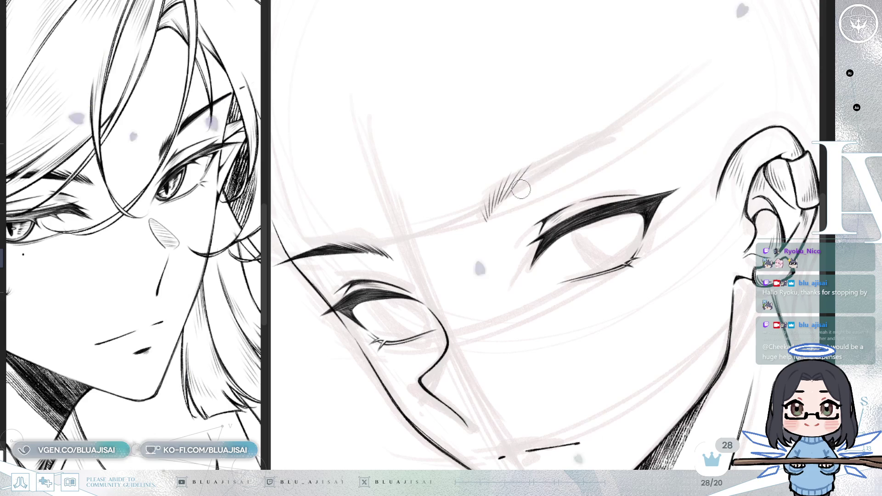
key("ctrl+y")
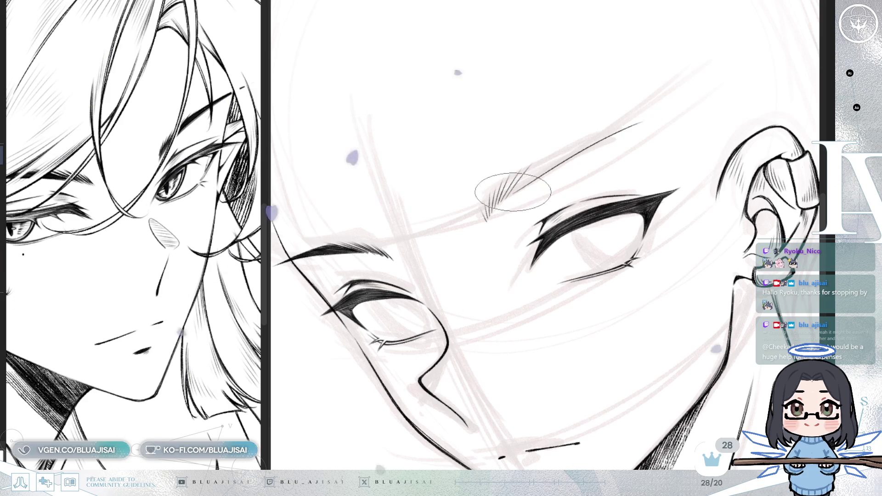
left_click_drag(643, 119, 562, 155)
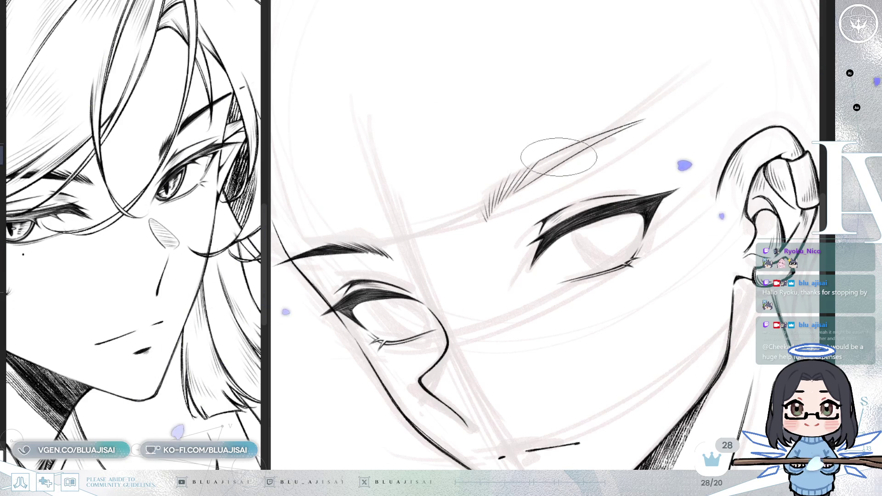
scroll(500, 200, "up", 3)
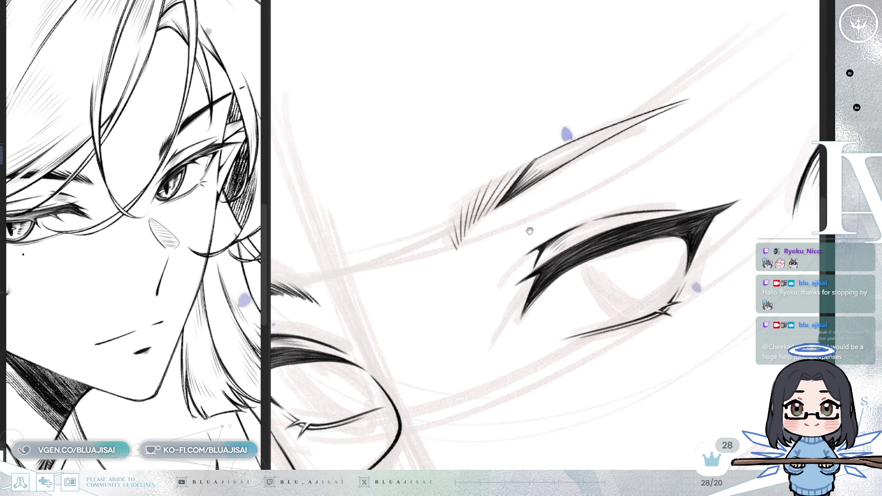
Step: Pan and rotate the view from the right eyebrow across to the left eyebrow
left_click_drag(525, 231, 521, 248)
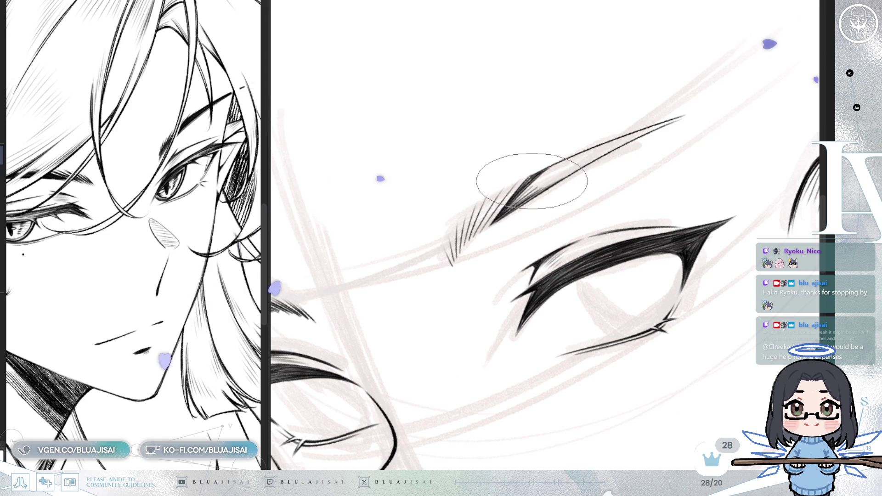
left_click_drag(523, 197, 523, 201)
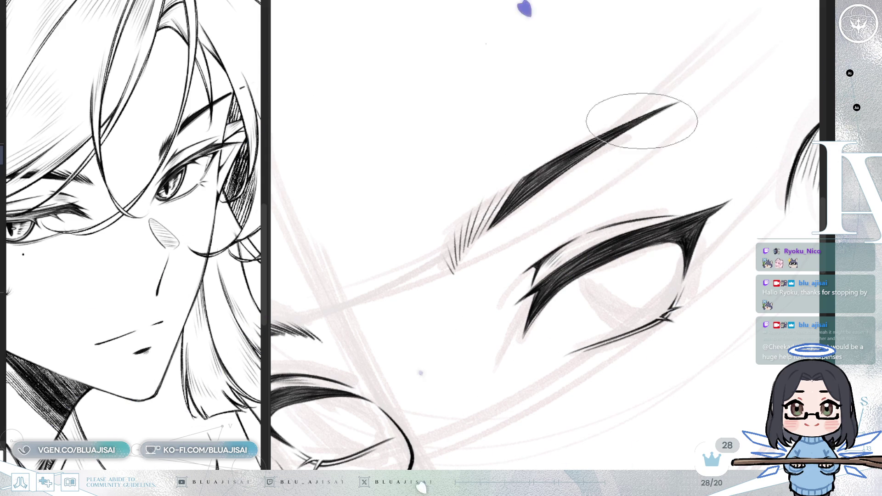
key("asciicircum")
left_click_drag(449, 223, 526, 144)
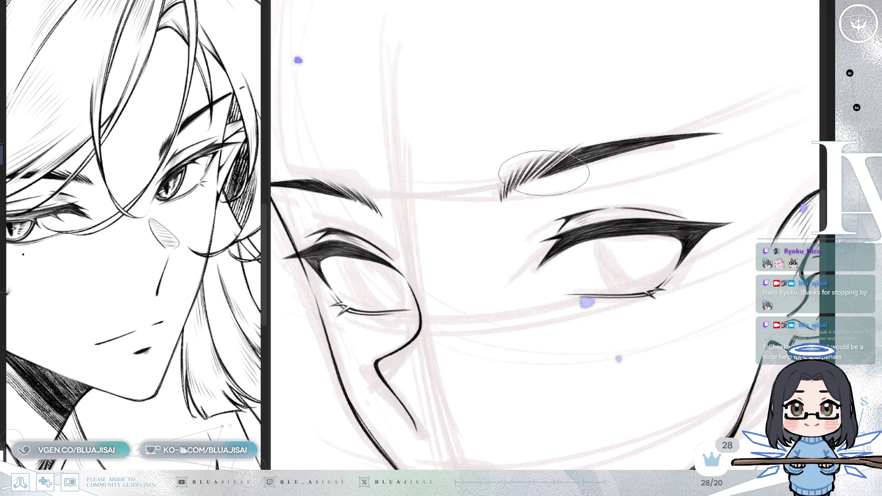
scroll(569, 142, "down", 3)
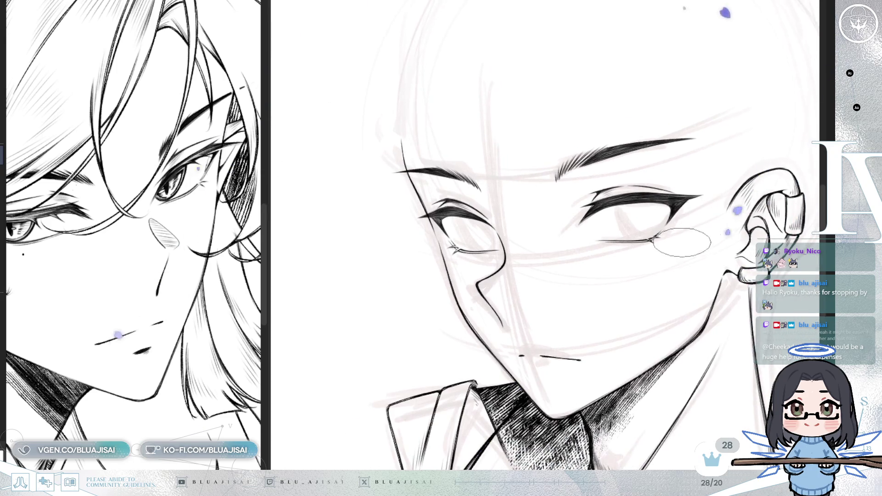
scroll(682, 243, "up", 3)
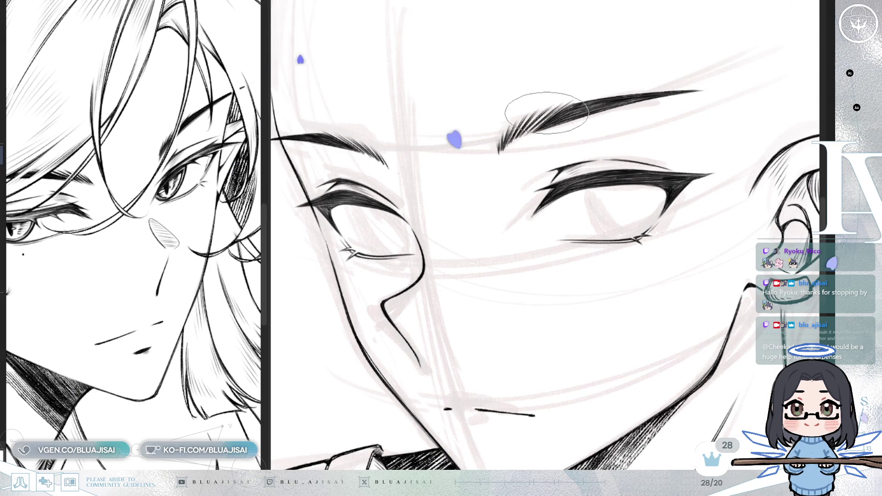
scroll(605, 190, "down", 3)
scroll(605, 189, "down", 4)
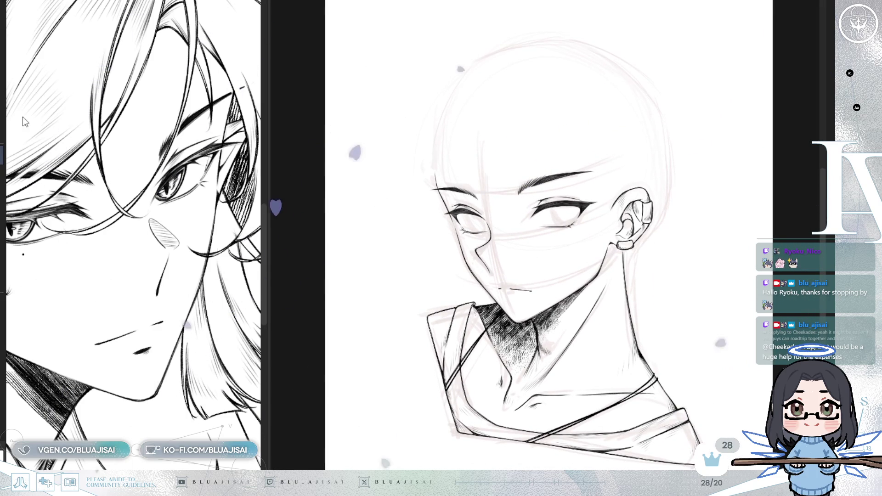
scroll(460, 147, "up", 2)
Step: Lasso the left eyebrow and rotate it slightly clockwise with a transform
left_click_drag(466, 153, 496, 189)
key("ctrl+t")
mouse_move(545, 164)
left_mouse_down()
mouse_move(538, 185)
mouse_move(497, 205)
left_mouse_up()
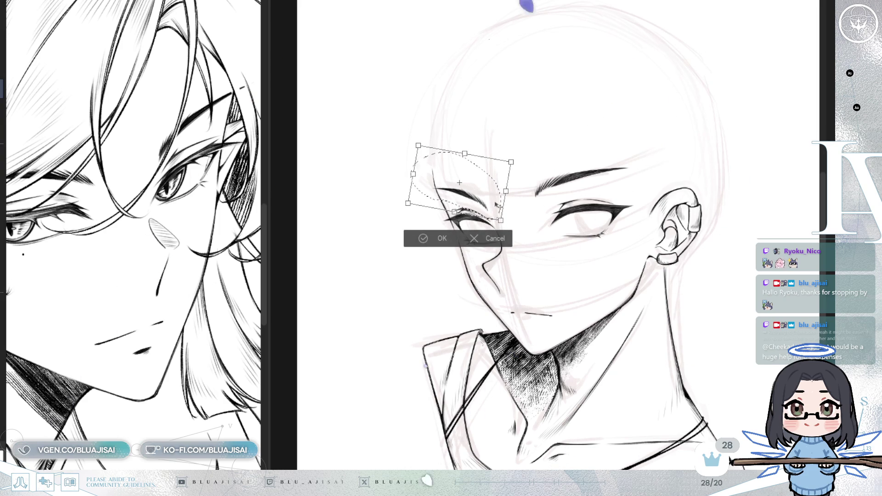
Step: Apply the left brow's rotation, then tilt the right eyebrow slightly counter-clockwise and nudge it up-right
left_click(432, 238)
key("ctrl+d")
mouse_move(547, 199)
left_mouse_down()
mouse_move(611, 128)
mouse_move(528, 209)
left_mouse_up()
key("ctrl+t")
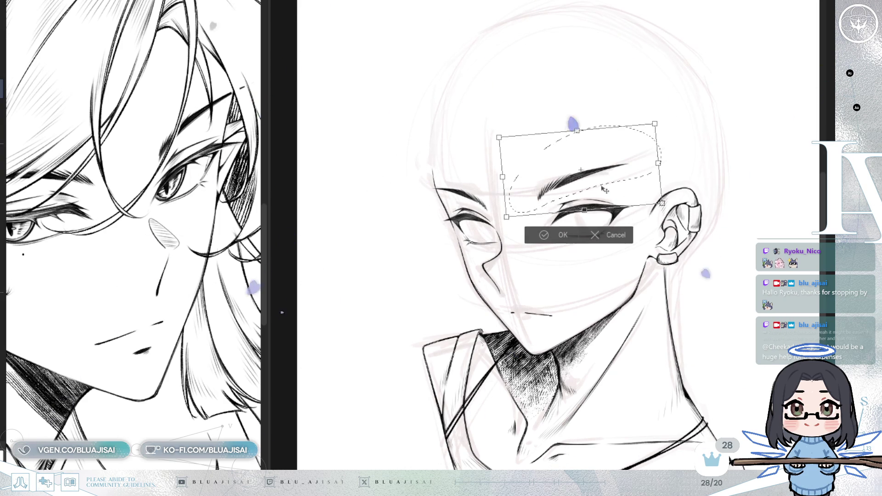
left_click_drag(682, 174, 681, 170)
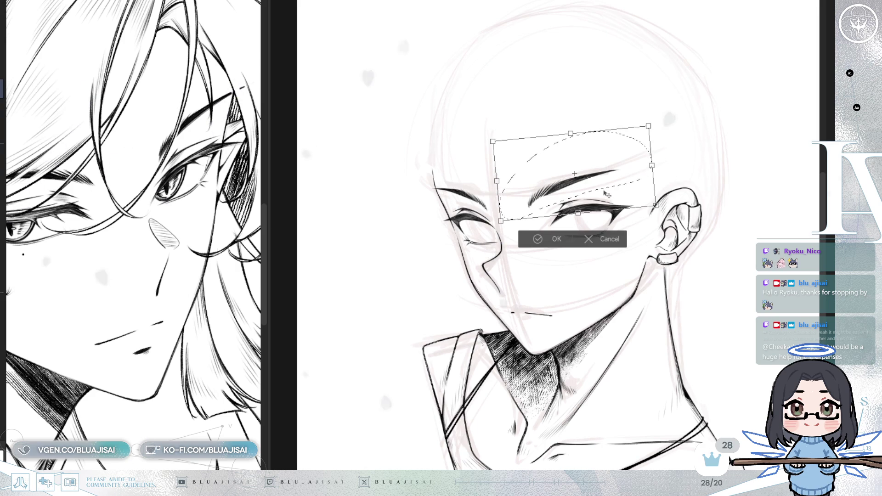
left_click_drag(607, 192, 608, 192)
key("Return")
key("ctrl+d")
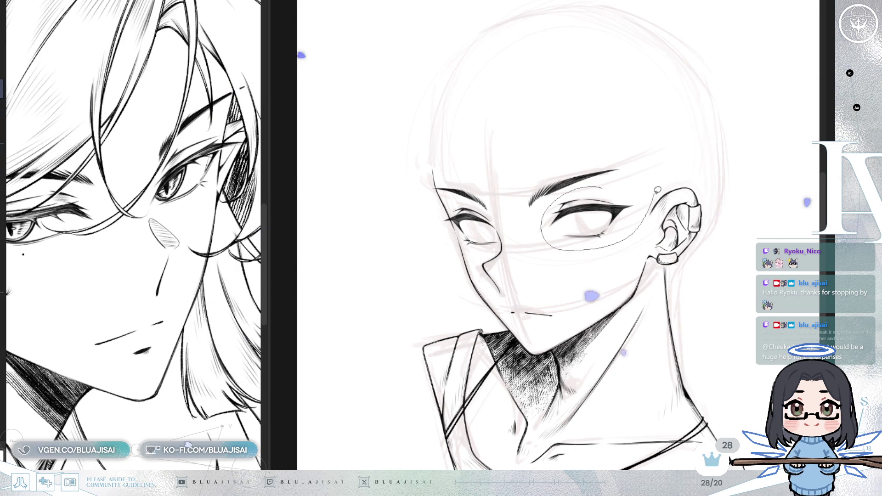
Step: Move the right eye slightly down and left, then mirror the view to check balance
left_click_drag(658, 189, 654, 194)
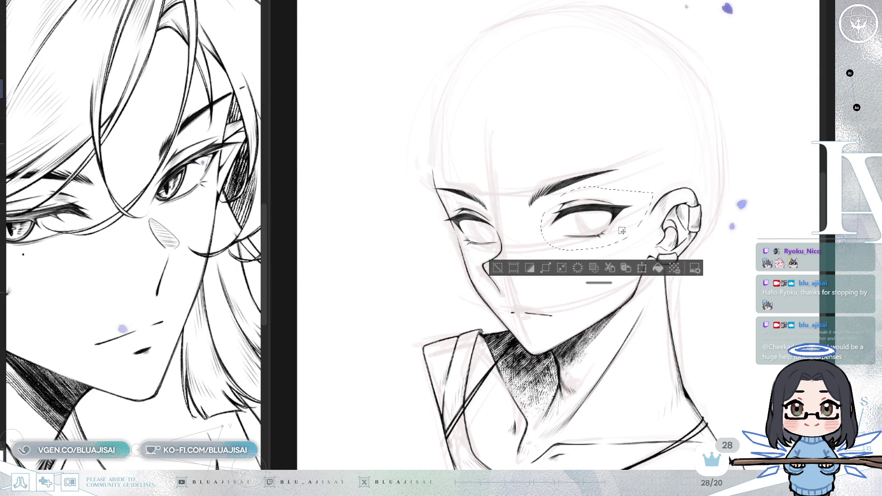
key("ctrl+t")
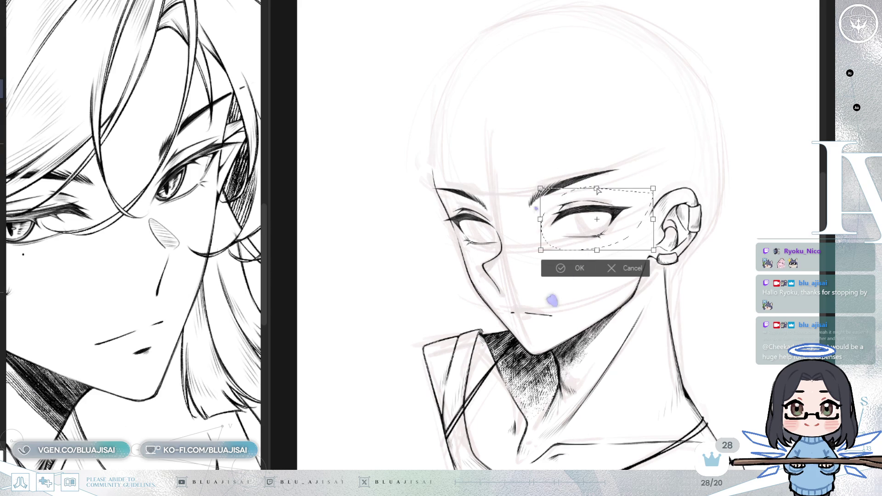
left_click_drag(625, 237, 626, 243)
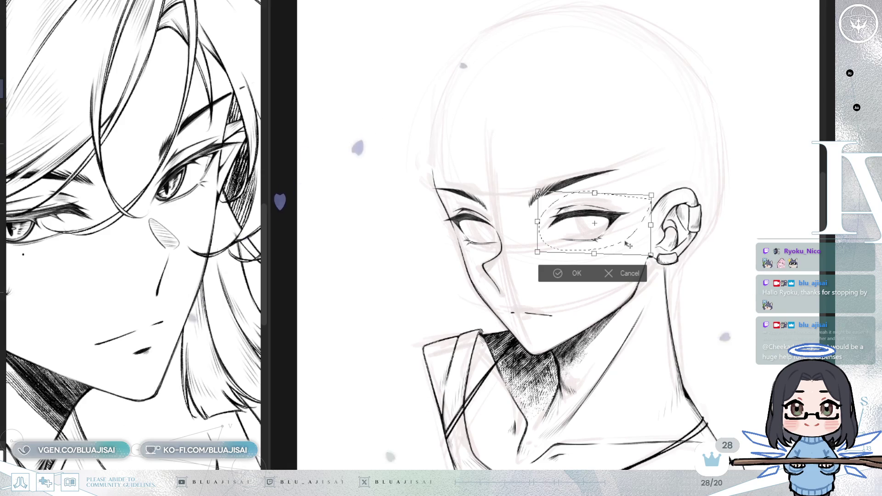
left_click(575, 273)
key("ctrl+d")
key("h")
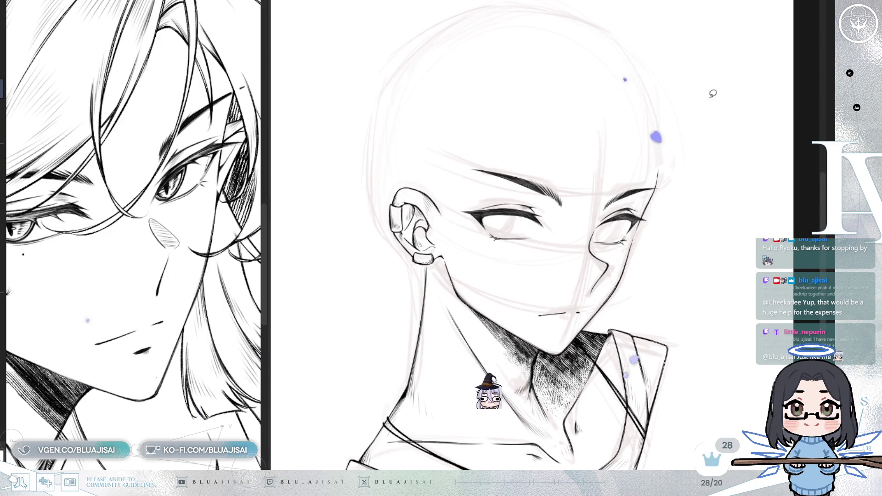
Step: Ink the left edge of the near eye's iris and return the view to unmirrored
scroll(639, 262, "up", 2)
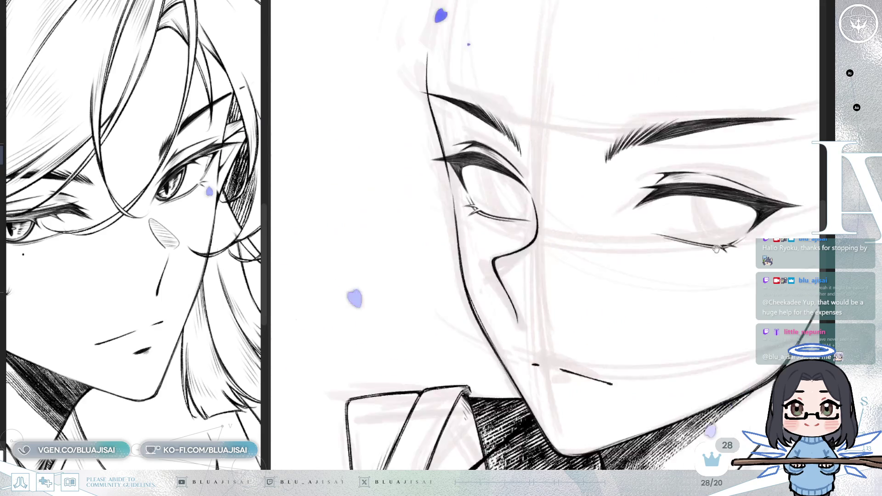
scroll(566, 234, "down", 1)
scroll(535, 270, "up", 2)
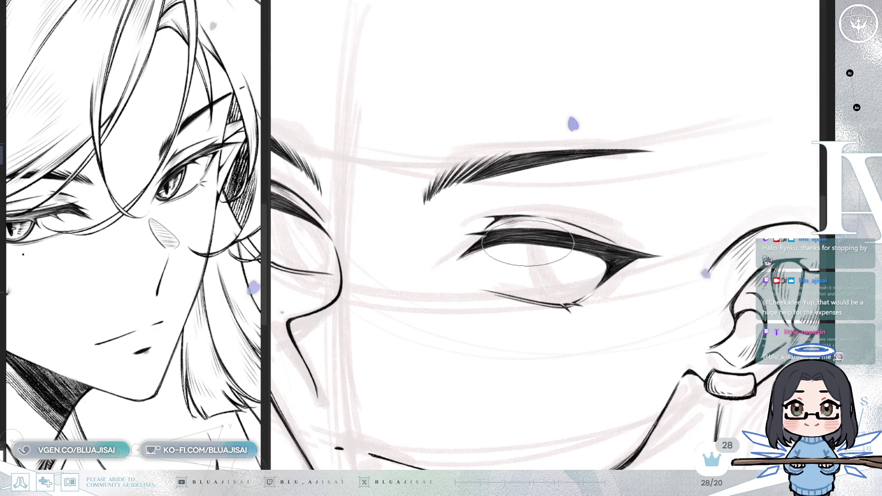
left_click_drag(524, 244, 550, 303)
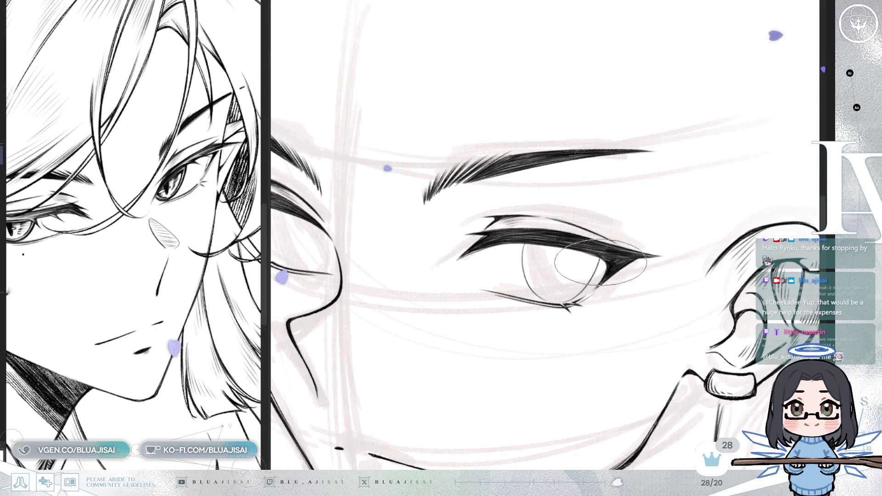
key("h")
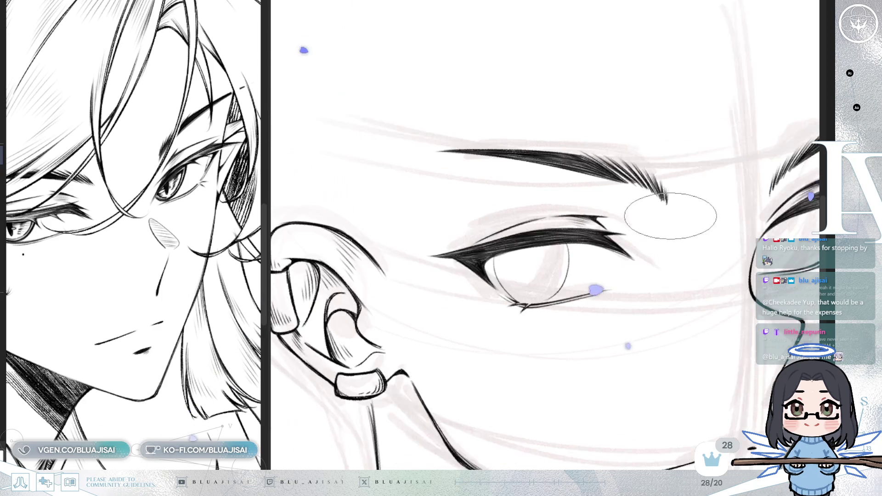
Step: Rotate the view toward the ear and squash the near iris slightly upward with a transform
left_click_drag(632, 187, 504, 225)
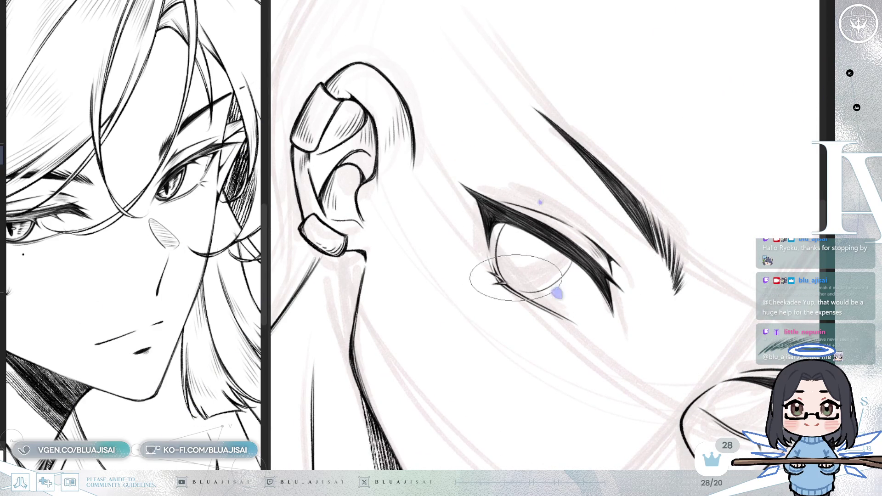
mouse_move(507, 257)
left_mouse_down()
mouse_move(660, 168)
mouse_move(565, 226)
mouse_move(535, 231)
left_mouse_up()
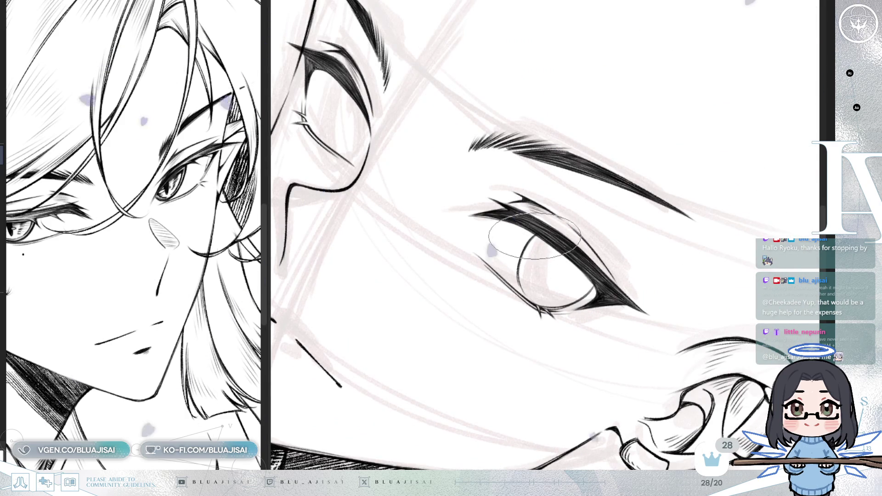
mouse_move(570, 202)
left_mouse_down()
mouse_move(640, 153)
mouse_move(561, 88)
mouse_move(517, 110)
left_mouse_up()
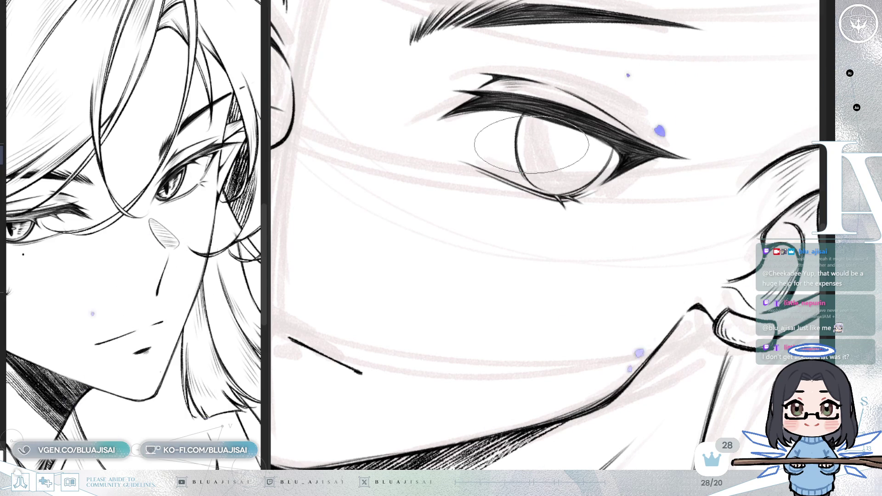
left_click_drag(503, 375, 438, 464)
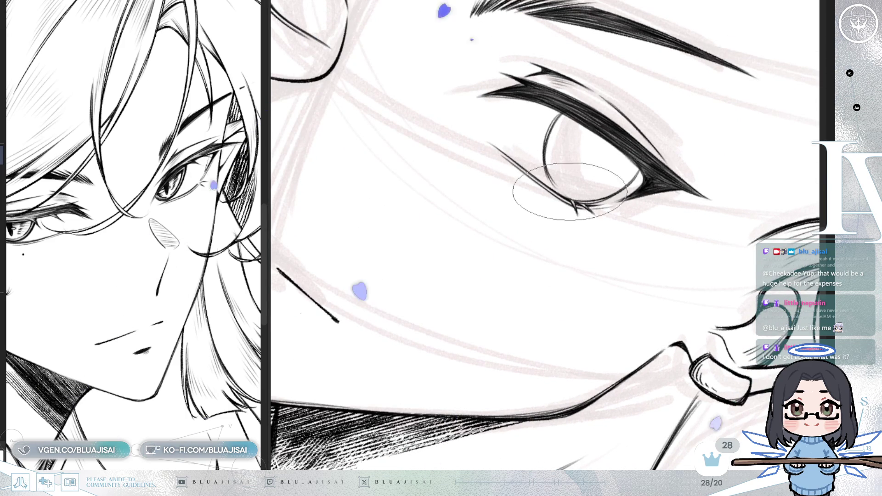
left_click_drag(570, 189, 621, 208)
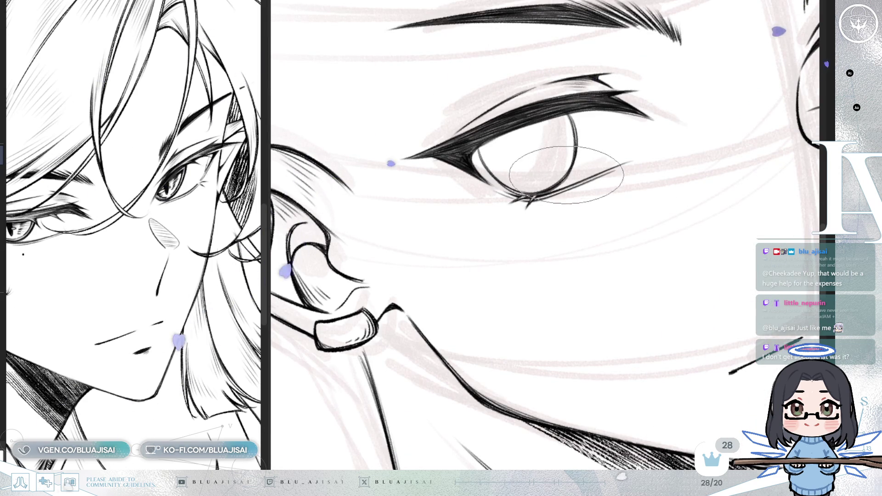
left_click_drag(557, 173, 608, 120)
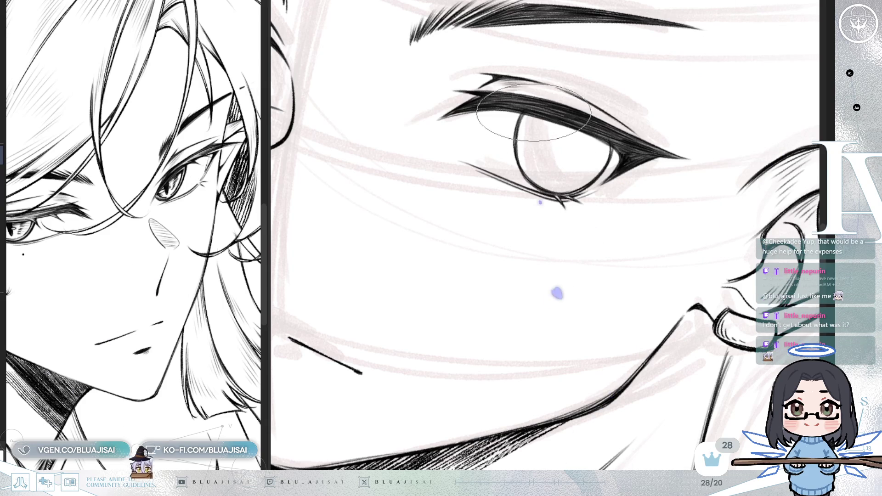
mouse_move(634, 179)
left_mouse_down()
mouse_move(653, 145)
mouse_move(643, 214)
mouse_move(612, 244)
mouse_move(582, 352)
left_mouse_up()
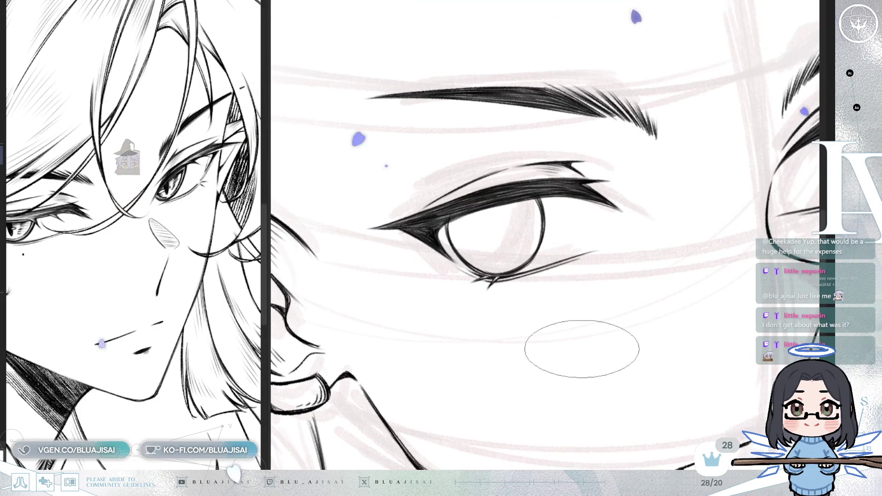
key("ctrl+t")
left_click_drag(510, 276, 511, 276)
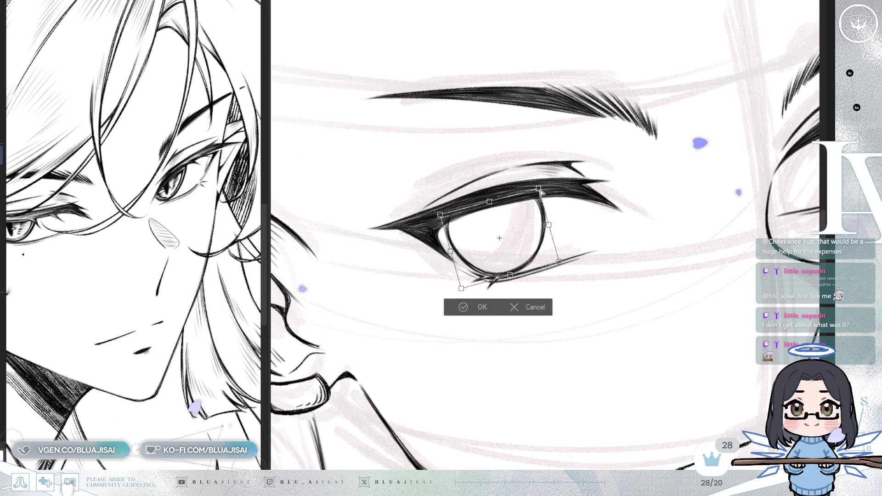
key("Return")
scroll(580, 288, "down", 3)
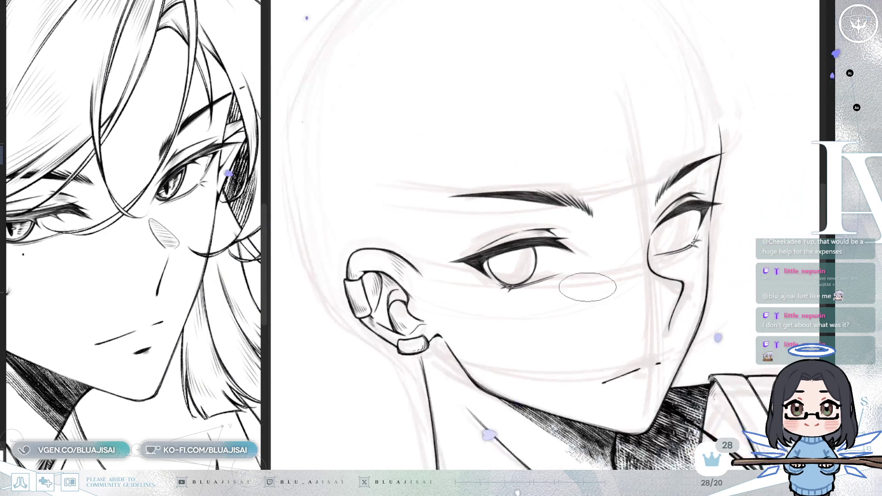
scroll(580, 288, "down", 3)
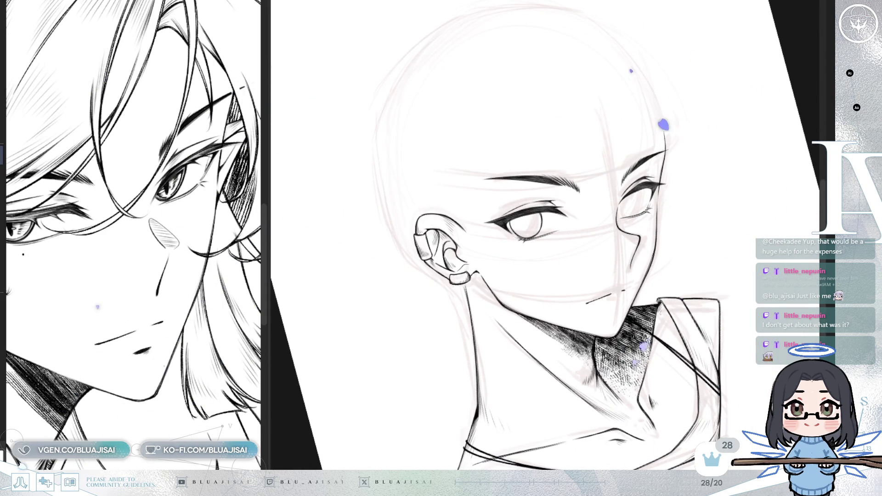
Step: Reset the canvas rotation to upright and flip the view horizontally
key("5")
key("m")
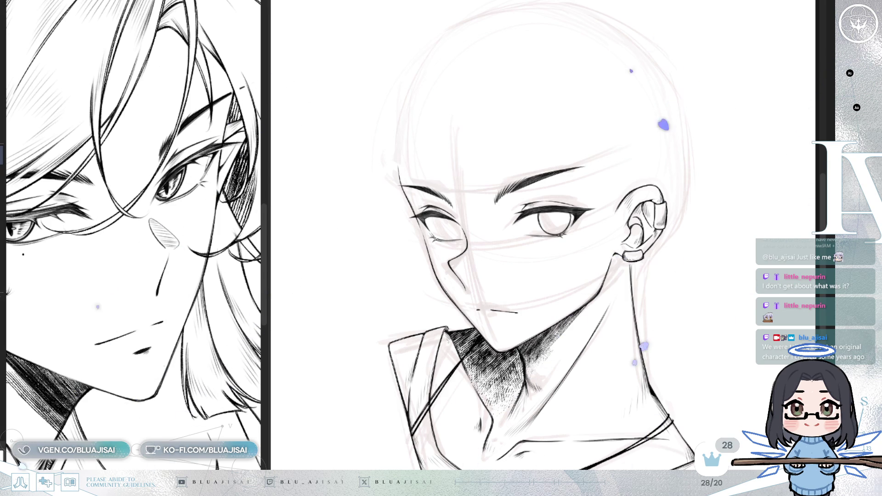
scroll(543, 229, "up", 3)
left_click_drag(508, 230, 571, 266)
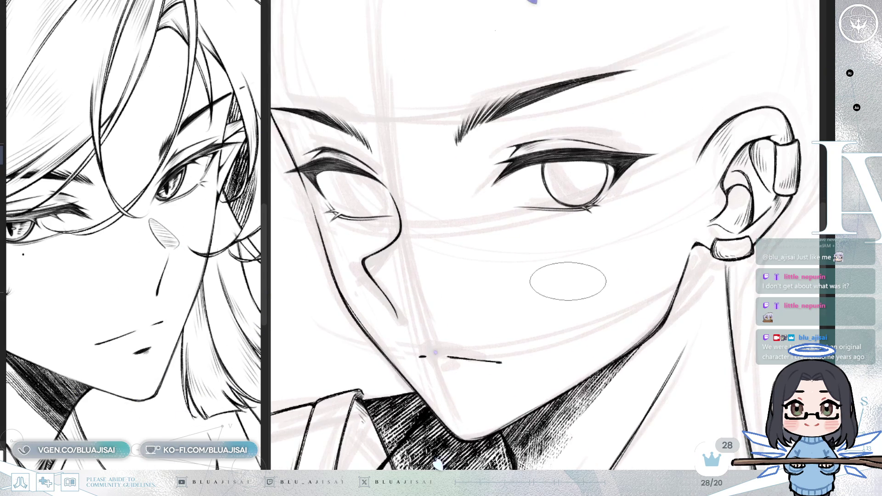
scroll(542, 229, "up", 3)
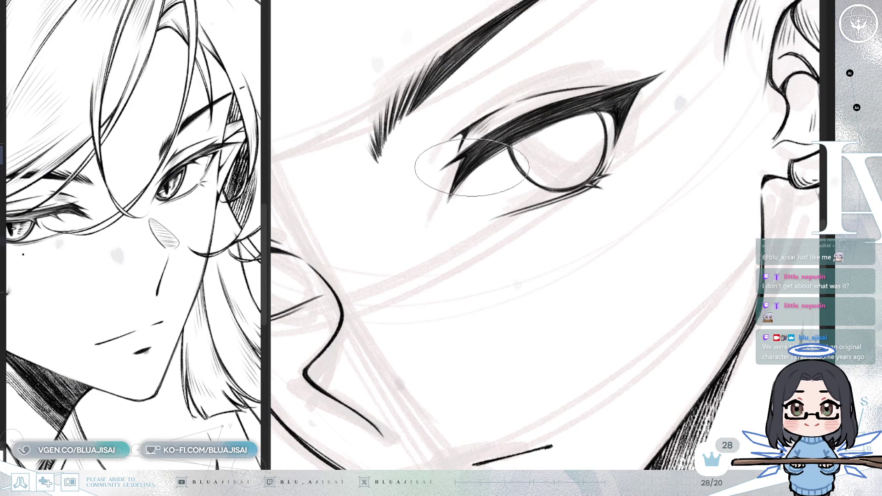
scroll(565, 138, "down", 3)
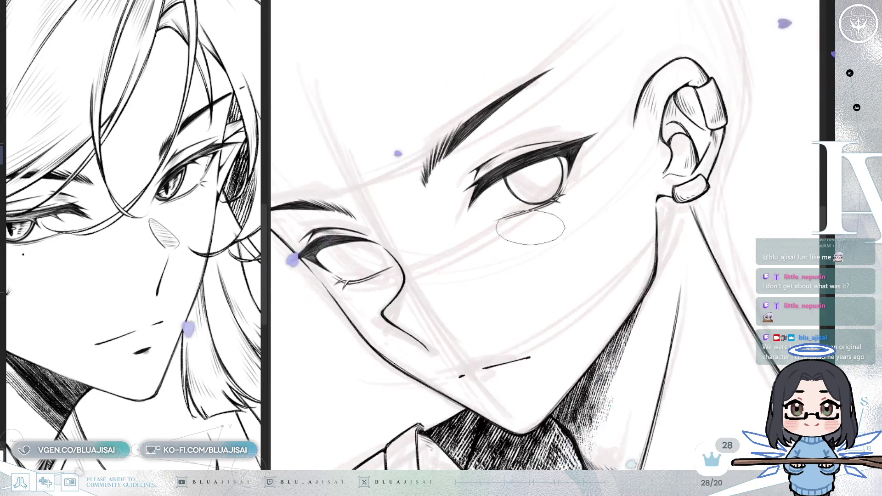
key("h")
scroll(666, 139, "up", 3)
scroll(666, 139, "up", 1)
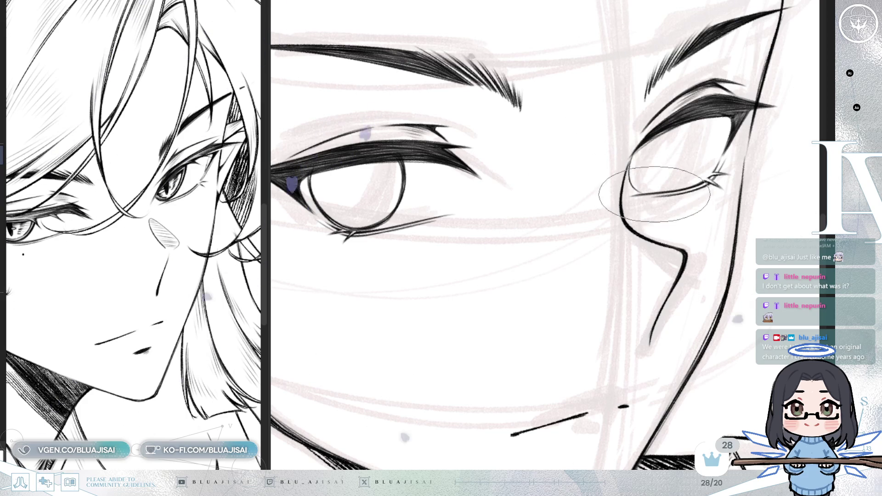
key("h")
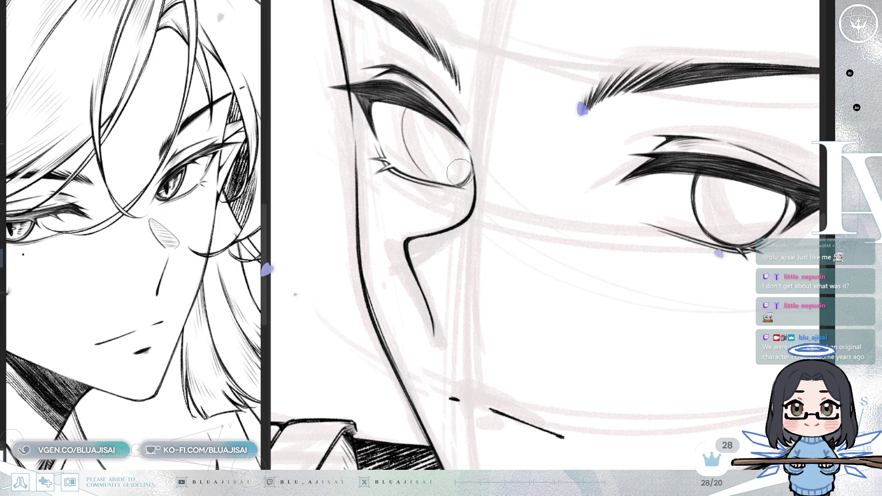
key("h")
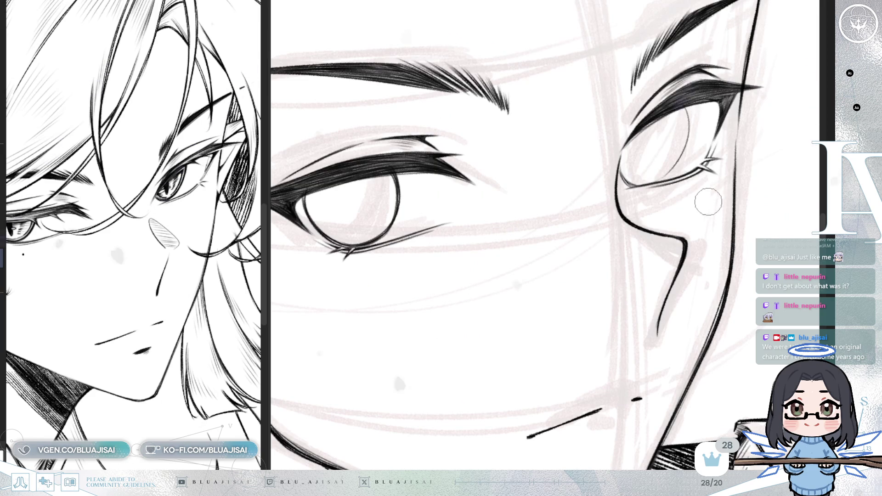
scroll(706, 203, "down", 2)
key("h")
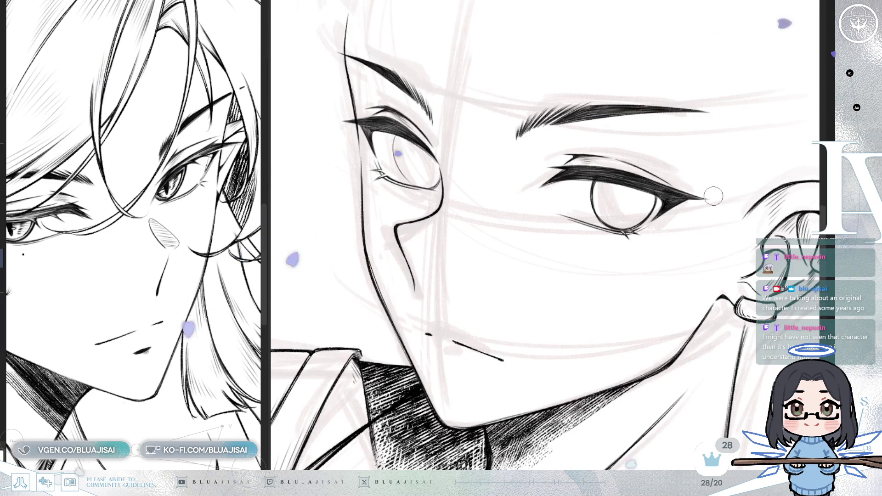
scroll(708, 200, "up", 2)
mouse_move(455, 225)
left_mouse_down()
mouse_move(552, 162)
mouse_move(523, 134)
left_mouse_up()
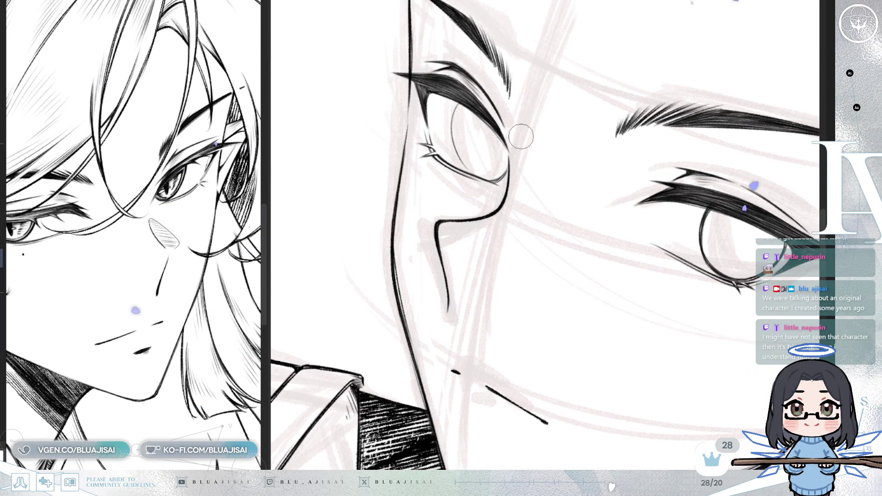
key("End")
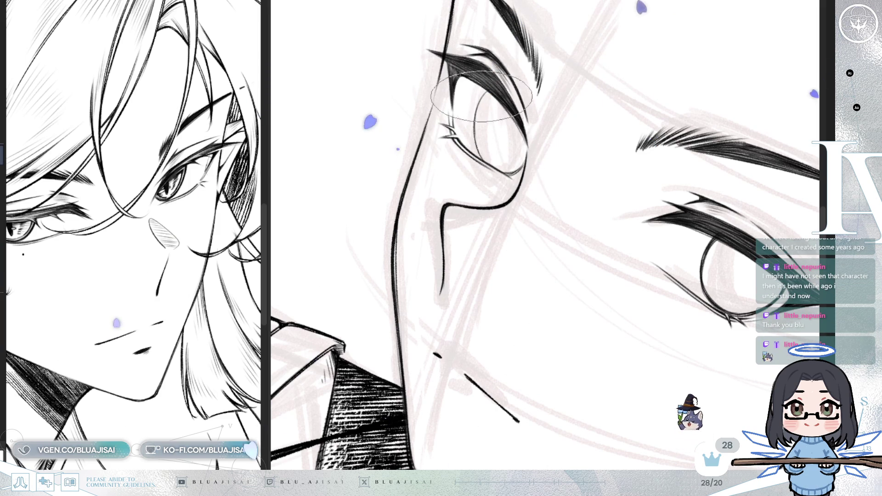
key("minus")
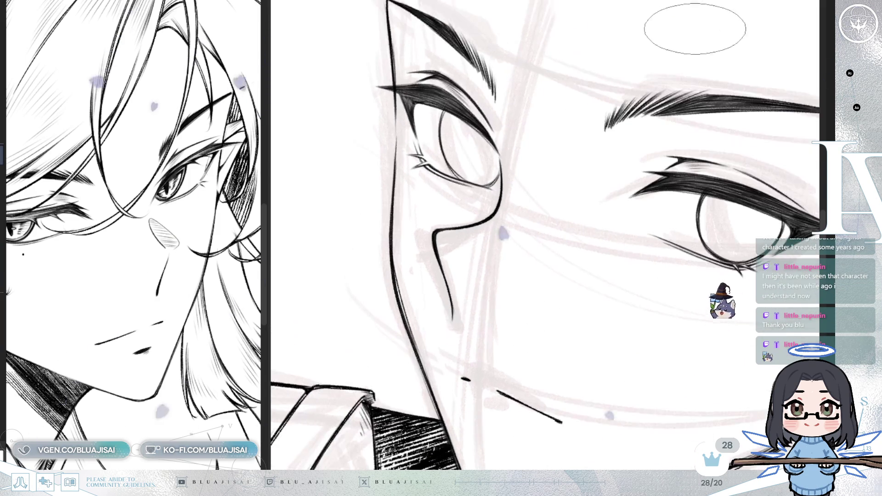
key("h")
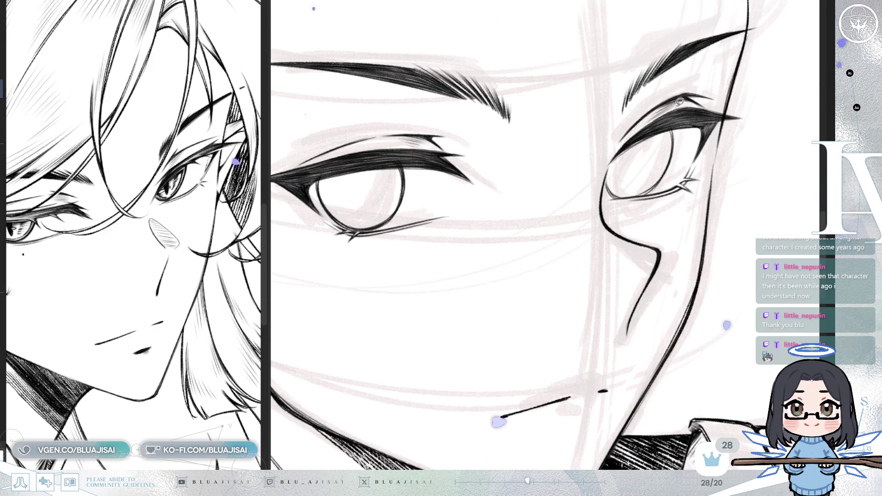
left_click_drag(680, 104, 676, 105)
Step: Narrow the far eye, tilt it slightly clockwise and raise it, then mirror the view to check
key("ctrl+t")
left_click_drag(717, 152, 708, 155)
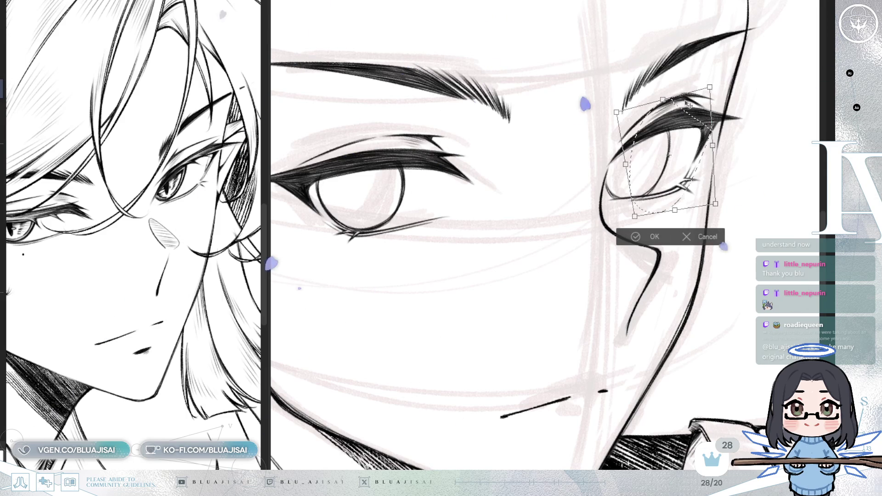
left_click_drag(681, 213, 674, 210)
left_click(656, 234)
left_click(594, 226)
key("h")
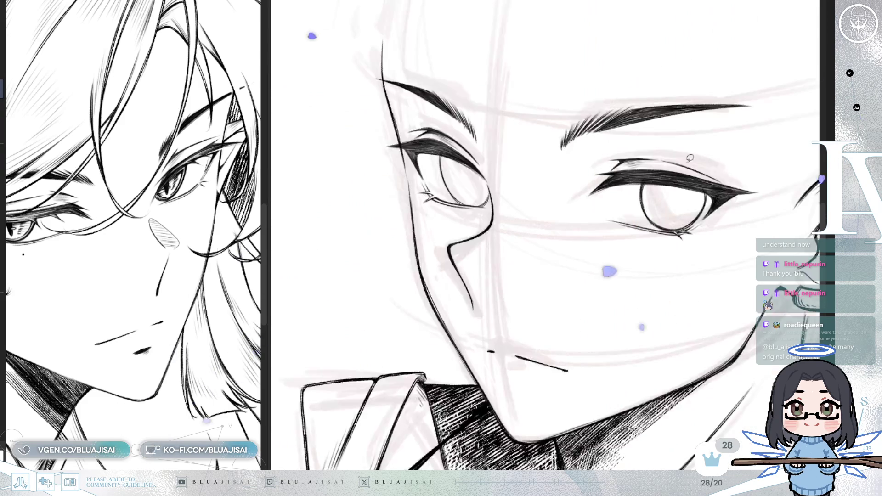
left_click_drag(722, 154, 717, 152)
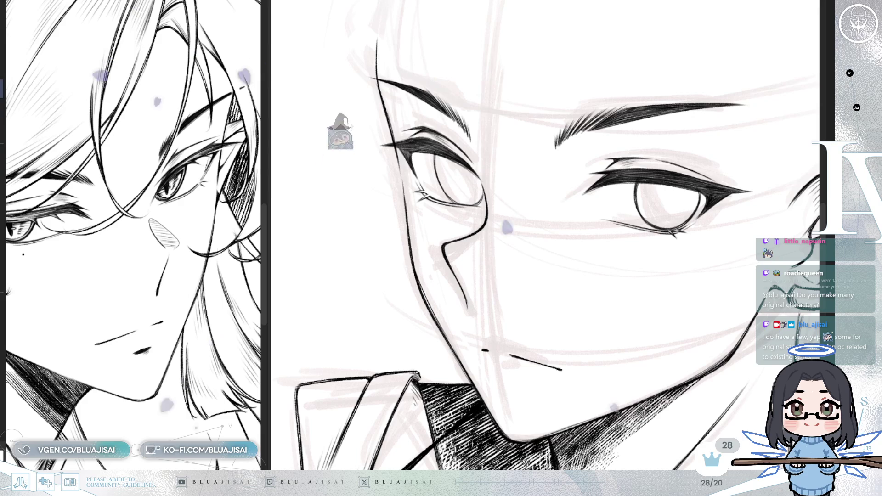
left_click_drag(572, 38, 496, 109)
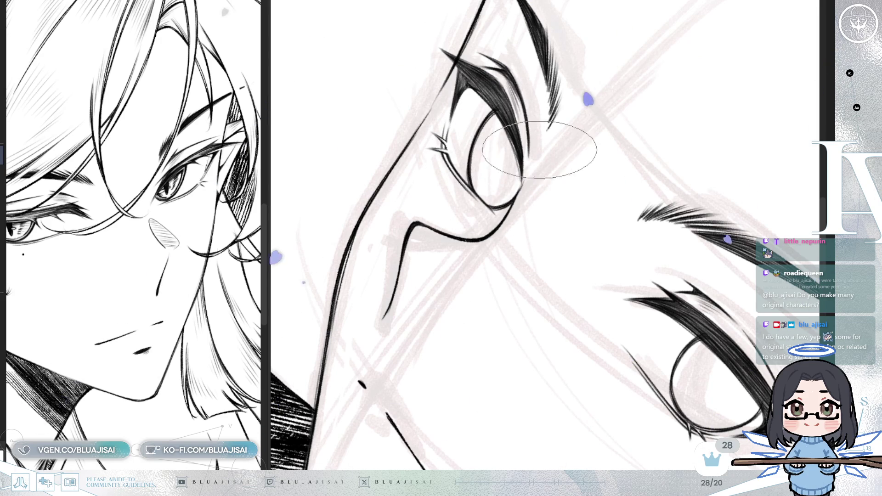
key("5")
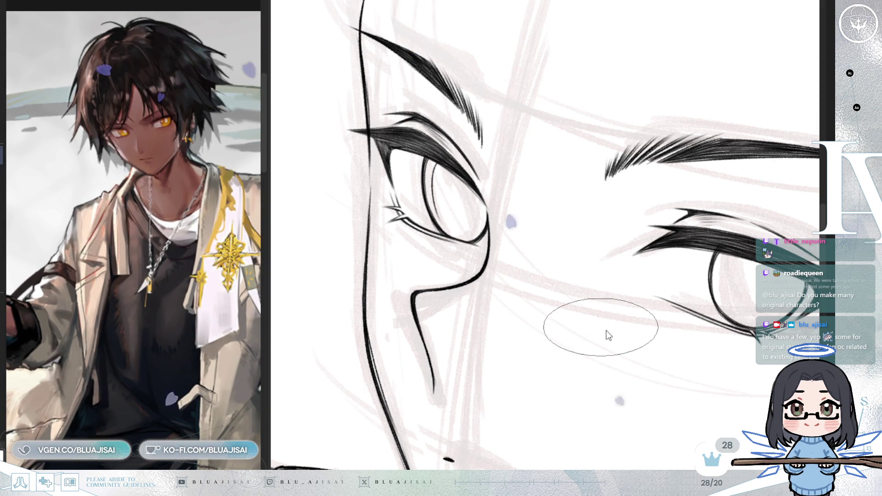
mouse_move(482, 139)
left_mouse_down()
mouse_move(460, 216)
mouse_move(470, 186)
left_mouse_up()
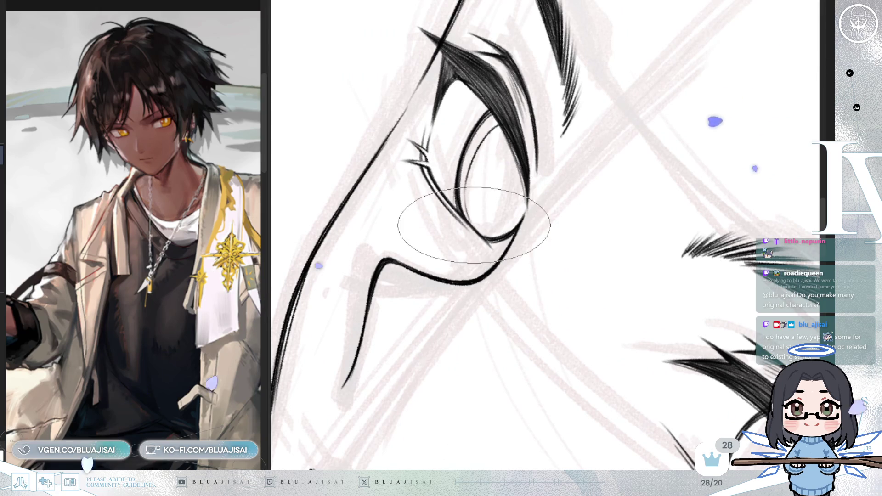
key("ctrl+0")
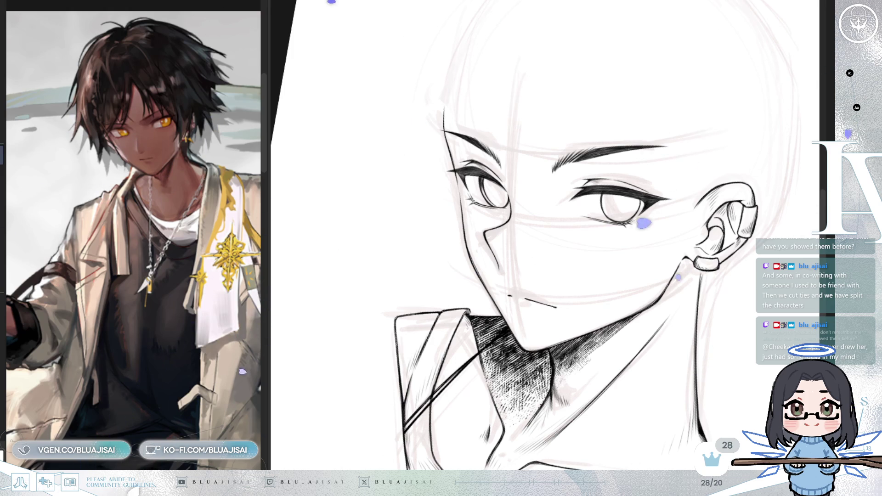
Step: Zoom in, tilt the canvas and erase the thin inner arc on the iris's upper-left edge
scroll(518, 222, "up", 4)
scroll(518, 222, "up", 2)
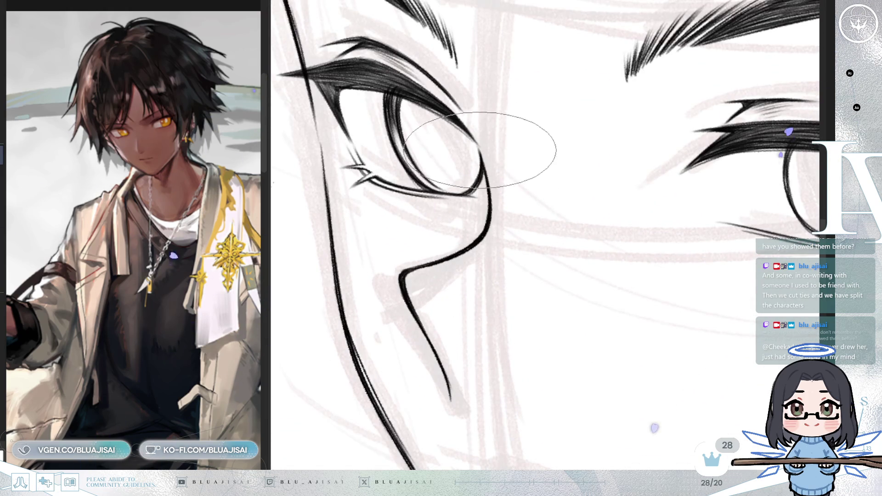
scroll(459, 165, "up", 2)
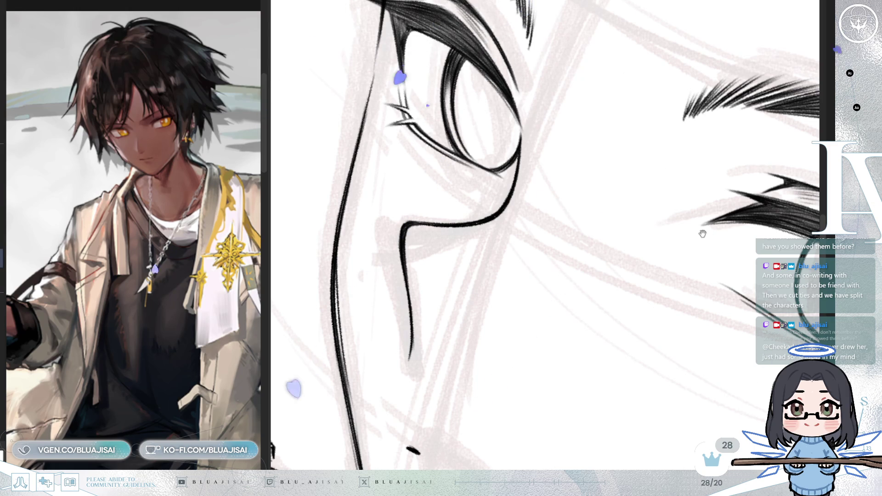
scroll(609, 258, "right", 5)
mouse_move(621, 229)
left_mouse_down()
mouse_move(714, 231)
mouse_move(492, 250)
mouse_move(437, 140)
left_mouse_up()
key("bracketright")
key("bracketright")
key("bracketright")
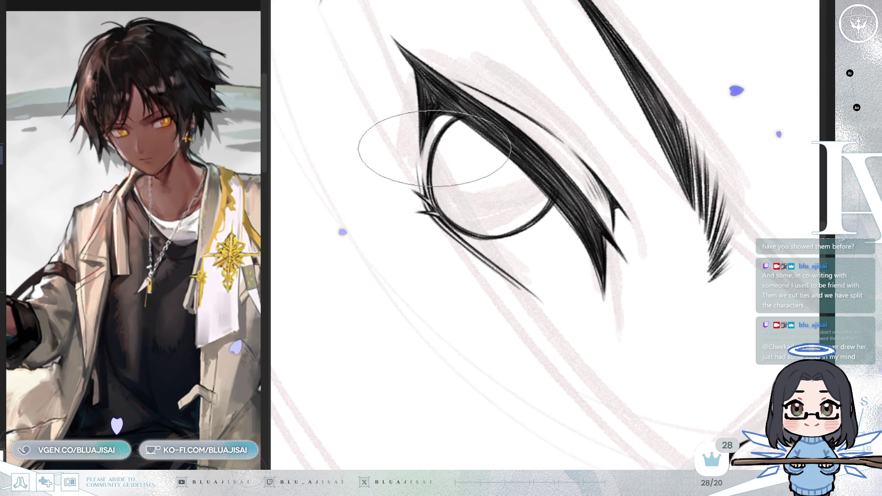
mouse_move(447, 133)
left_mouse_down()
mouse_move(459, 156)
mouse_move(649, 108)
mouse_move(726, 193)
mouse_move(522, 167)
left_mouse_up()
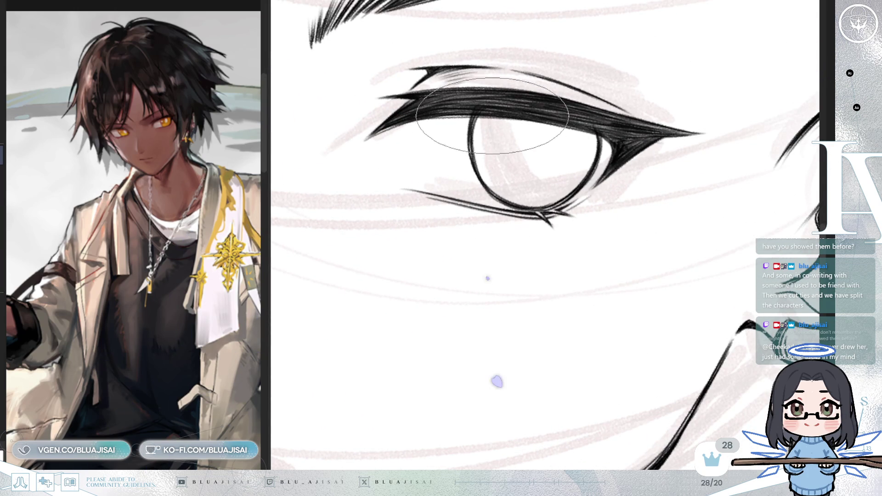
left_click_drag(572, 186, 568, 158)
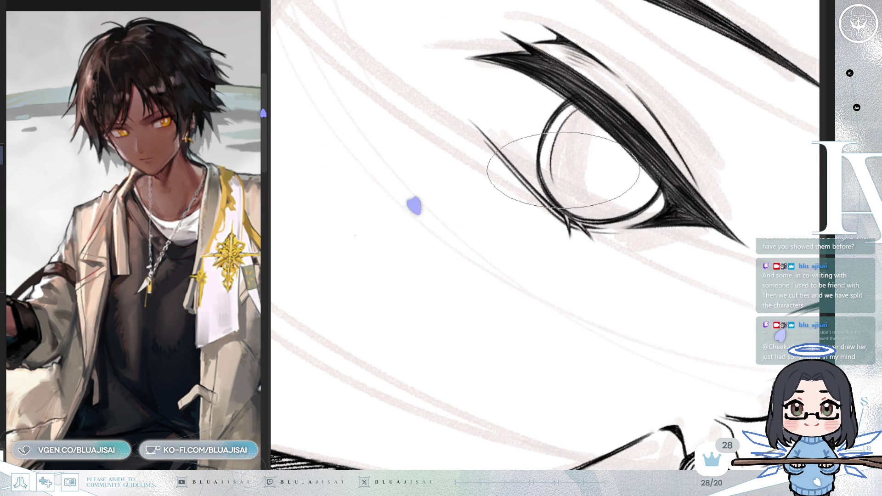
mouse_move(547, 88)
left_mouse_down()
mouse_move(533, 111)
mouse_move(528, 167)
mouse_move(533, 152)
left_mouse_up()
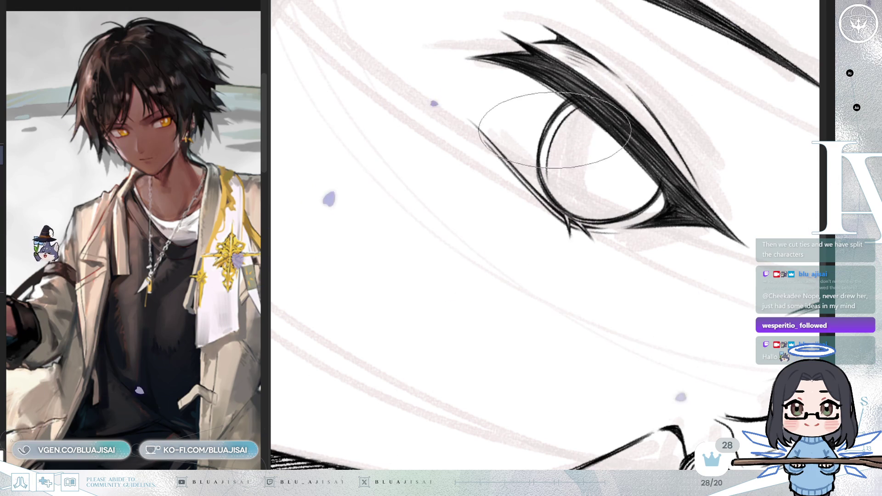
Step: Re-angle the view around the eye and set the eraser back to its broad tip
left_click_drag(473, 250, 611, 164)
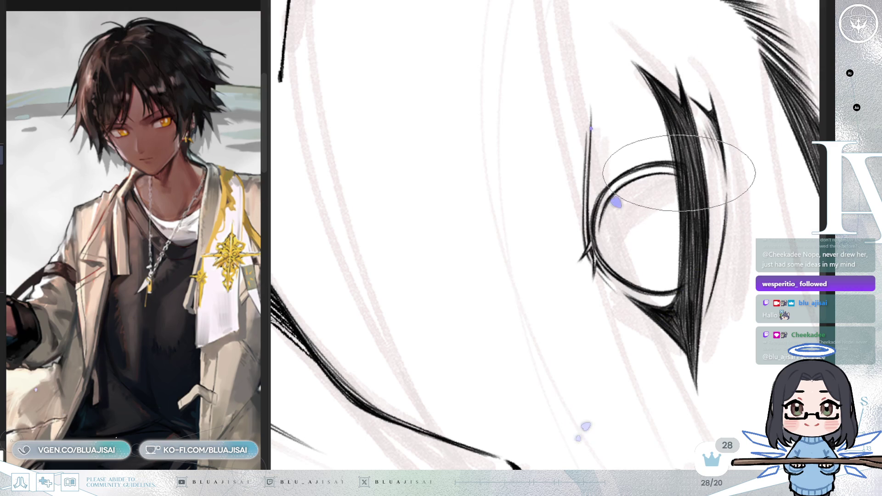
mouse_move(675, 173)
left_mouse_down()
mouse_move(674, 154)
mouse_move(611, 150)
left_mouse_up()
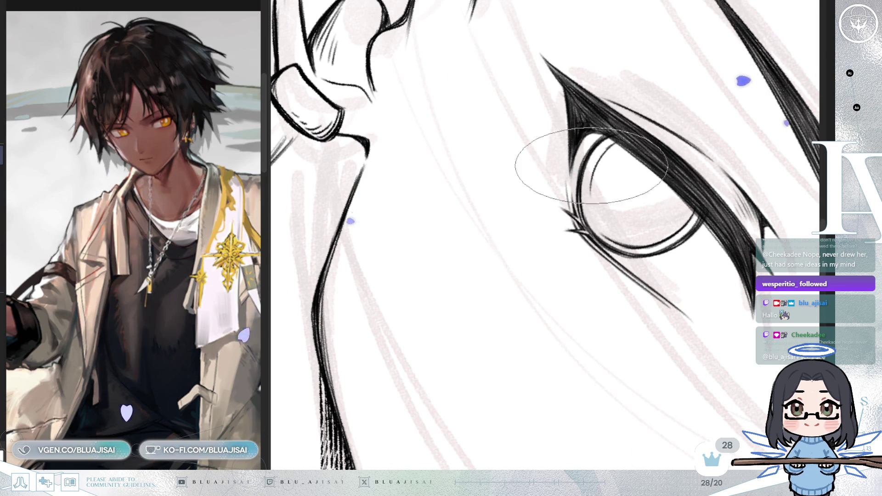
mouse_move(595, 221)
left_mouse_down()
mouse_move(620, 192)
mouse_move(612, 216)
mouse_move(628, 214)
left_mouse_up()
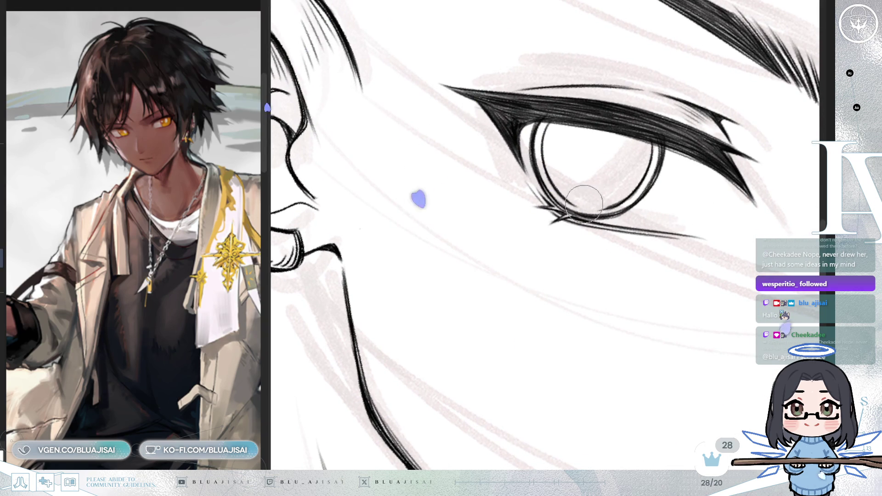
key("bracketright")
key("bracketright")
key("bracketright")
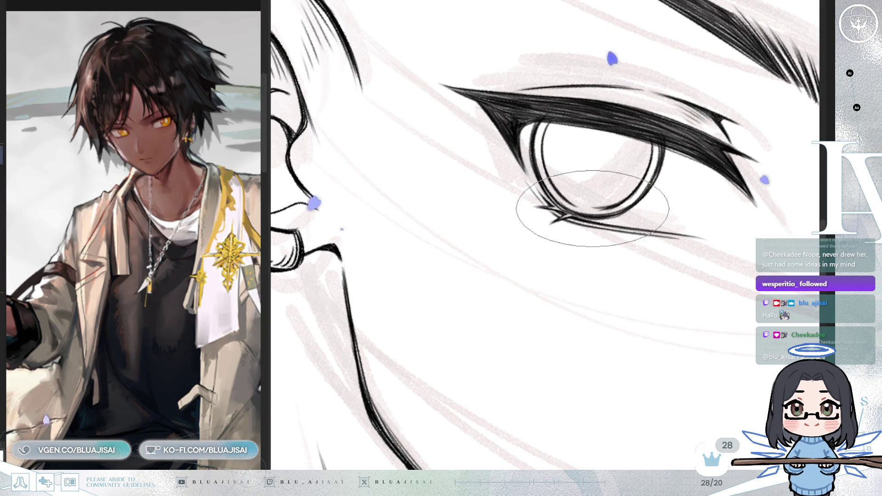
key("bracketleft")
key("bracketleft")
key("bracketleft")
mouse_move(614, 187)
left_mouse_down()
mouse_move(623, 197)
mouse_move(559, 161)
left_mouse_up()
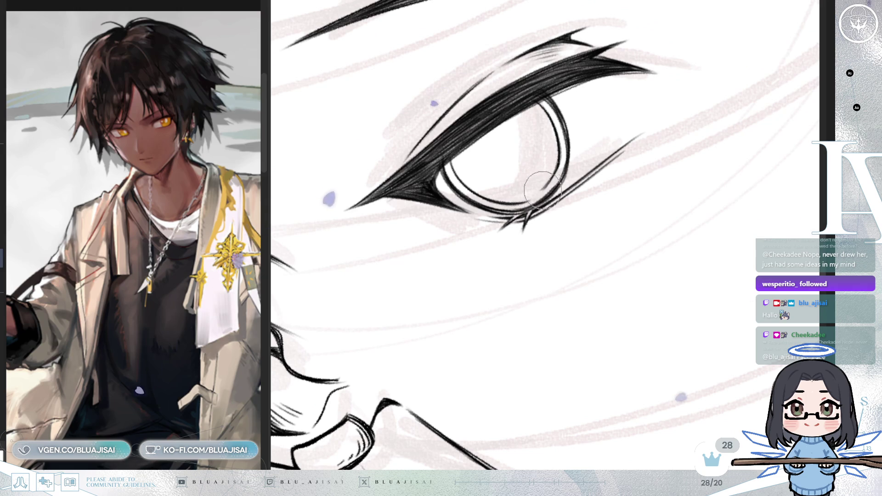
key("bracketright")
key("bracketright")
key("bracketright")
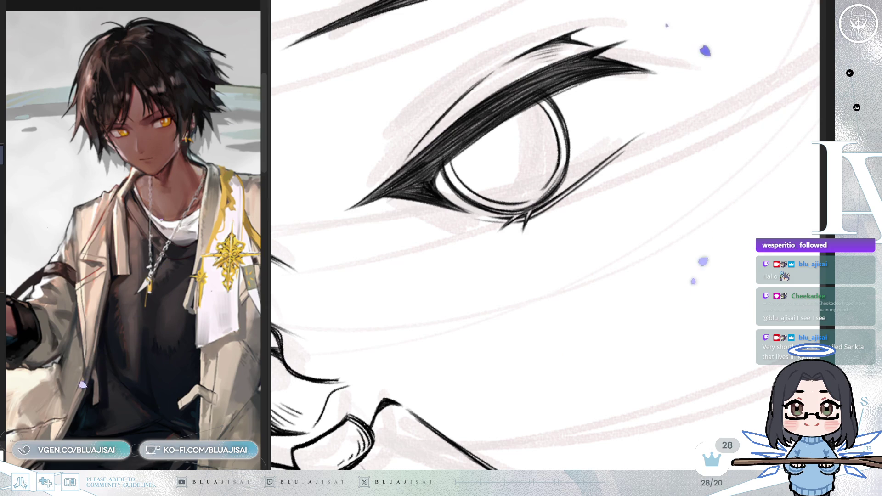
mouse_move(507, 69)
left_mouse_down()
mouse_move(643, 142)
mouse_move(648, 224)
left_mouse_up()
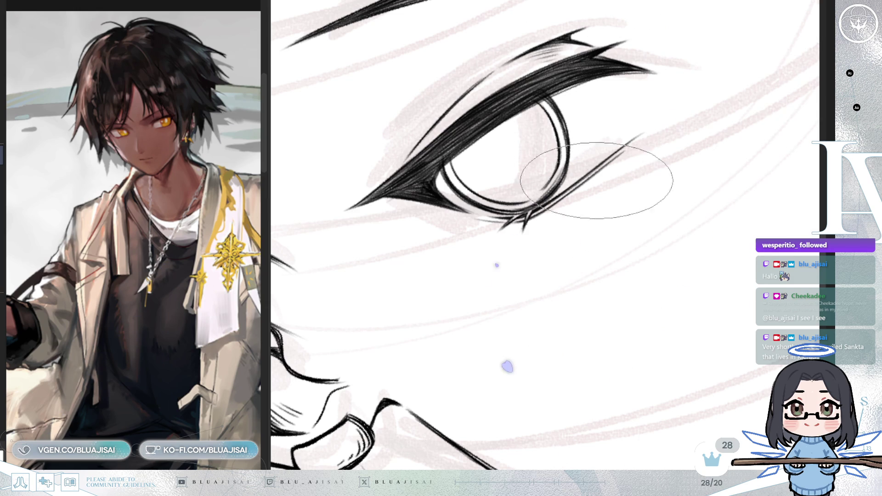
key("minus")
key("minus")
key("minus")
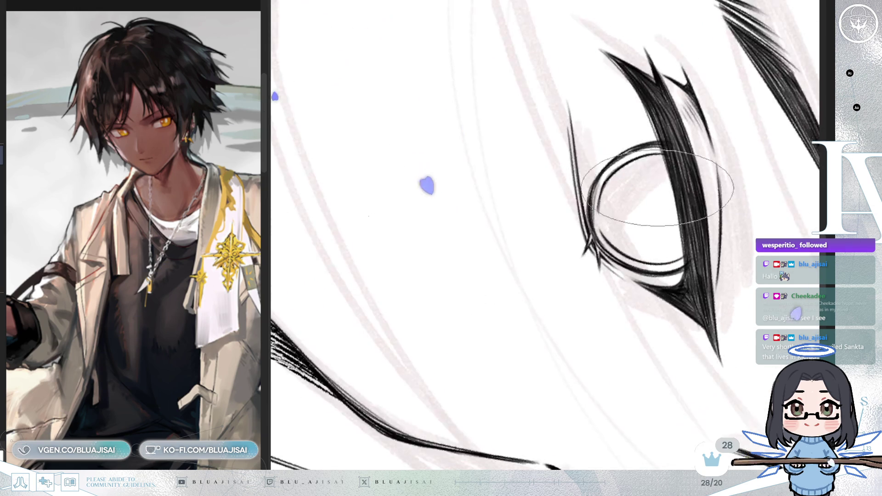
mouse_move(547, 188)
left_mouse_down()
mouse_move(483, 181)
mouse_move(504, 187)
mouse_move(507, 226)
left_mouse_up()
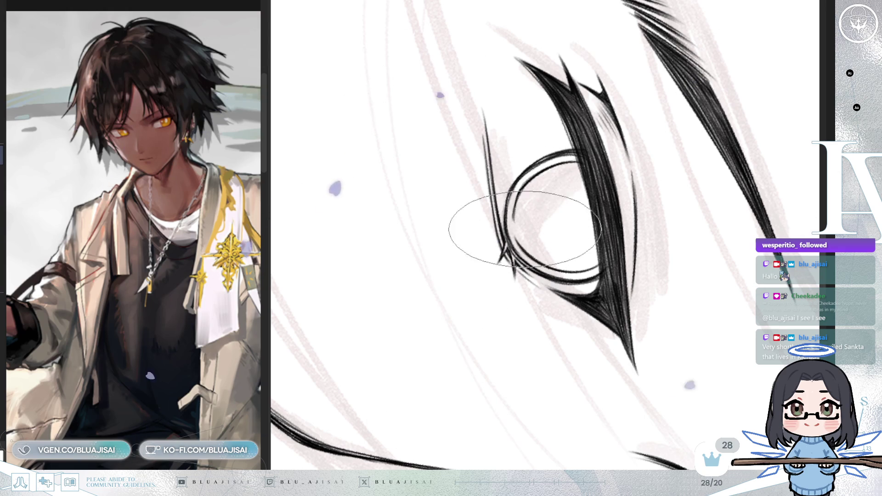
left_click_drag(591, 158, 482, 148)
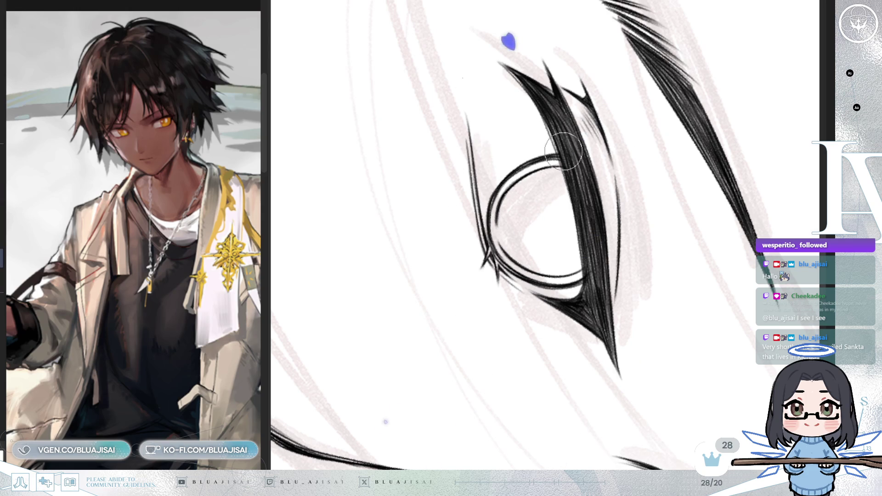
mouse_move(521, 337)
left_mouse_down()
mouse_move(572, 219)
mouse_move(593, 204)
mouse_move(591, 187)
left_mouse_up()
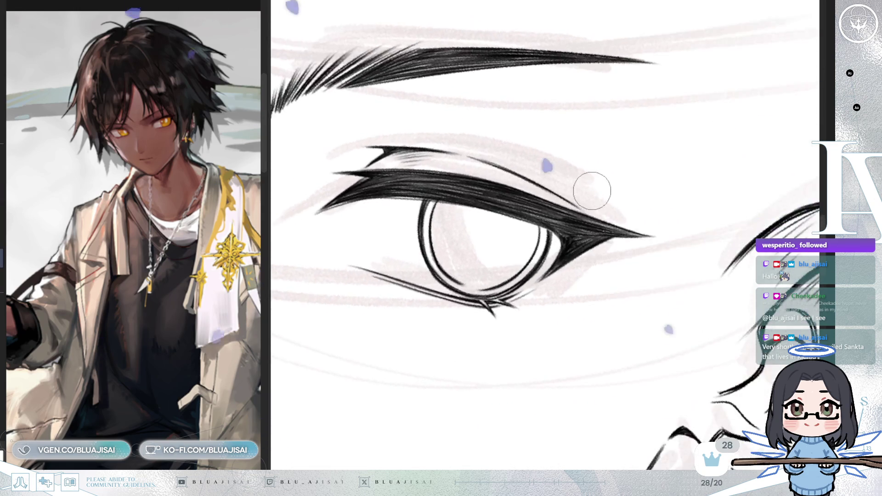
scroll(591, 184, "down", 3)
scroll(533, 196, "up", 3)
key("e")
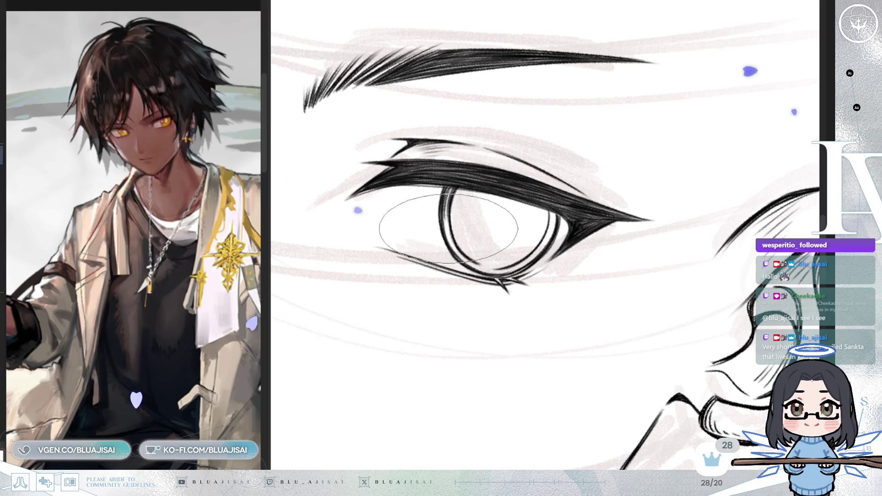
mouse_move(536, 185)
left_mouse_down()
mouse_move(561, 162)
mouse_move(570, 219)
left_mouse_up()
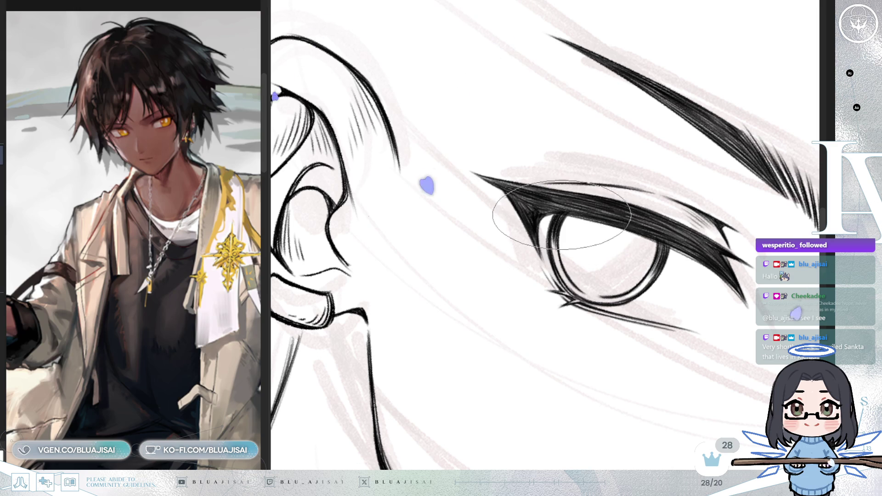
mouse_move(555, 220)
left_mouse_down()
mouse_move(673, 132)
mouse_move(592, 199)
mouse_move(567, 192)
left_mouse_up()
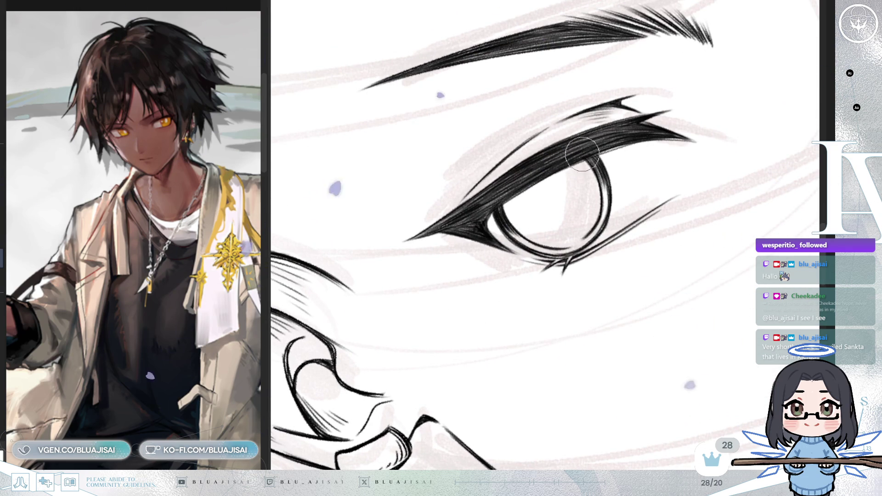
scroll(475, 217, "down", 3)
mouse_move(625, 327)
left_mouse_down()
mouse_move(691, 325)
mouse_move(609, 309)
mouse_move(645, 300)
left_mouse_up()
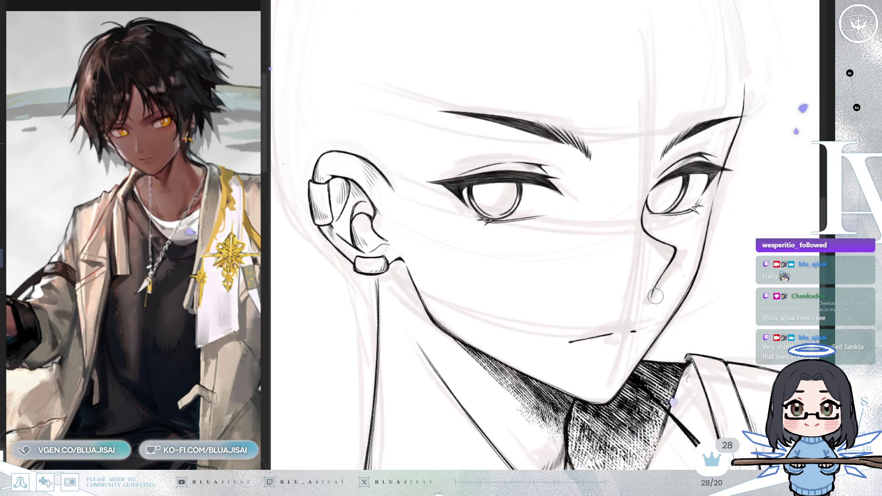
key("h")
left_click_drag(639, 299, 536, 109)
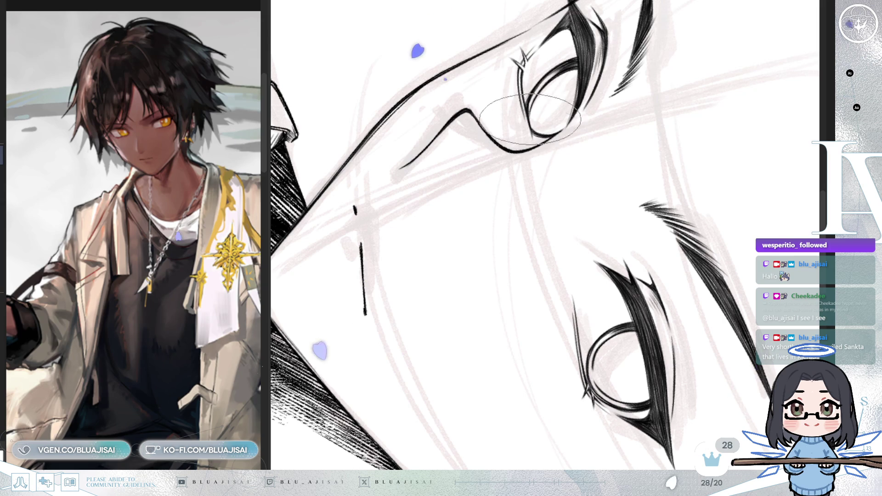
mouse_move(565, 115)
left_mouse_down()
mouse_move(600, 114)
mouse_move(468, 172)
left_mouse_up()
mouse_move(648, 154)
left_mouse_down()
mouse_move(581, 227)
mouse_move(614, 259)
mouse_move(541, 178)
mouse_move(549, 179)
left_mouse_up()
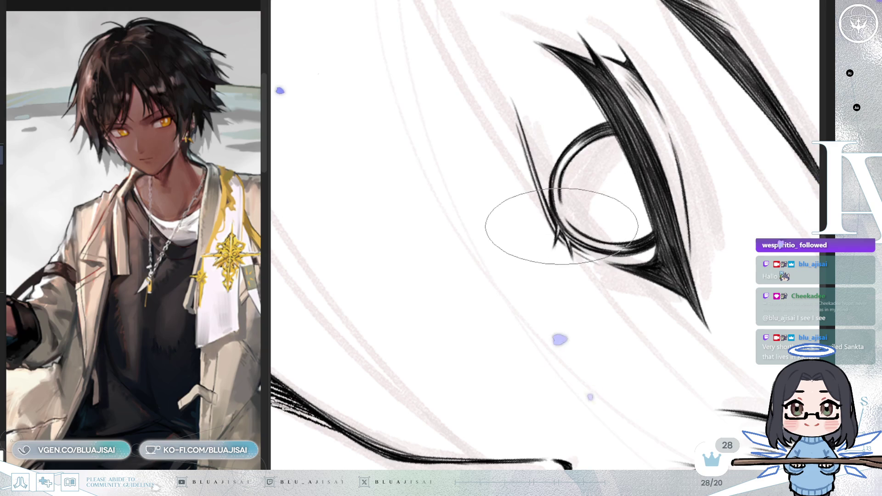
key("5")
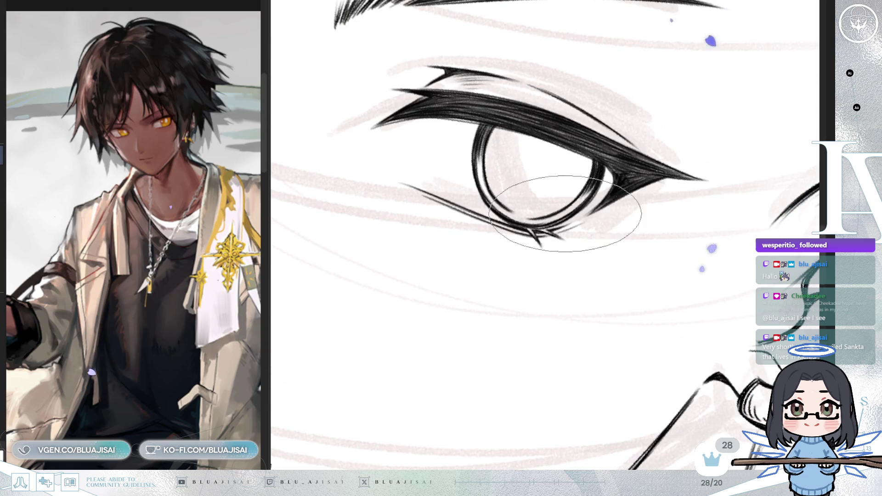
scroll(600, 166, "down", 1)
scroll(600, 166, "up", 1)
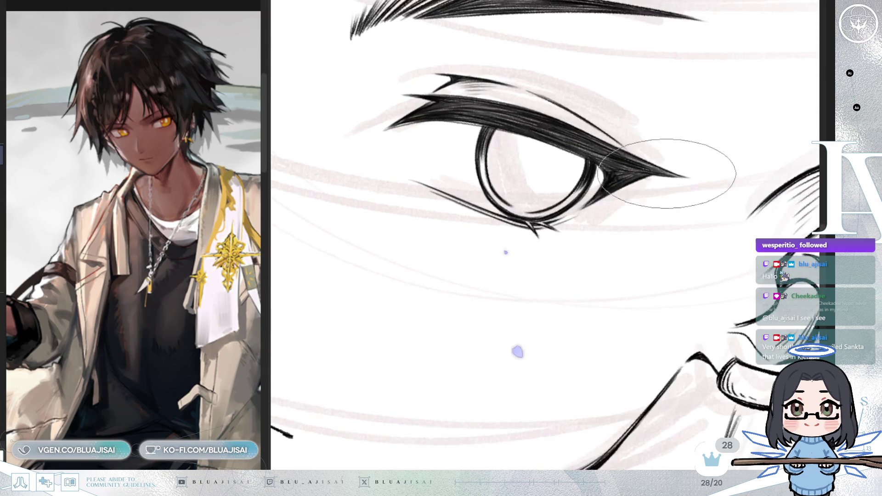
key("6")
key("6")
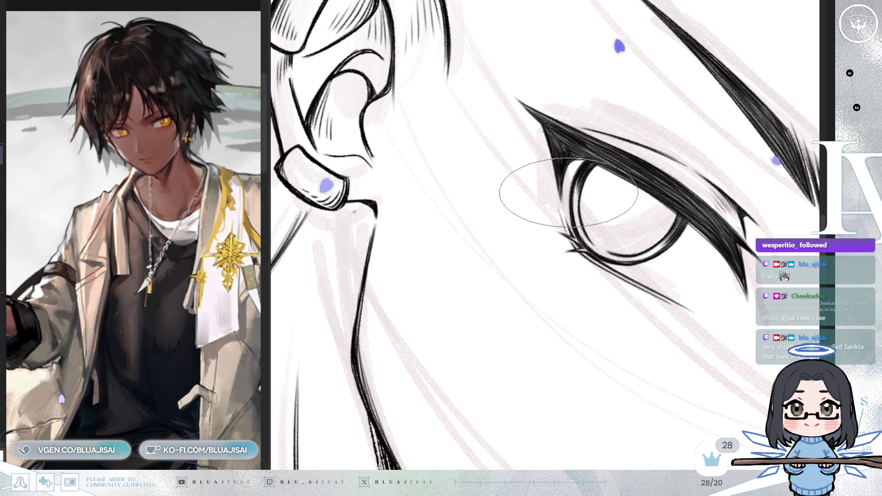
key("4")
key("4")
scroll(569, 205, "down", 5)
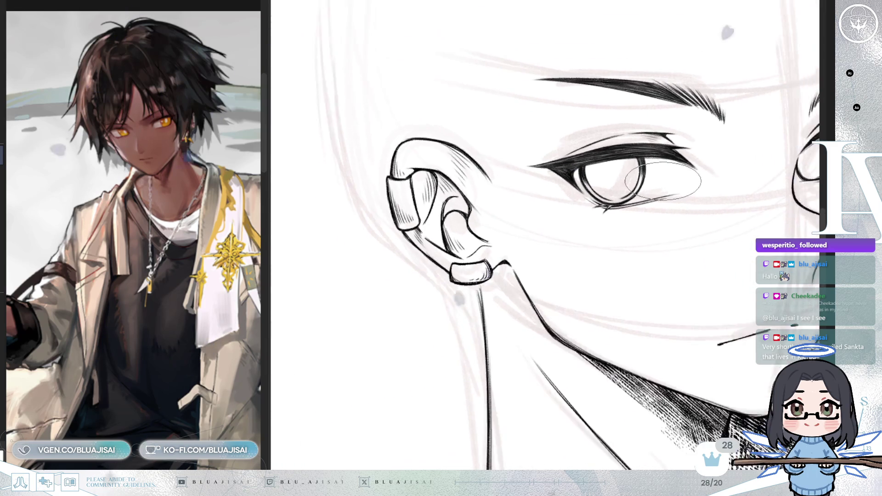
Step: Pan the view to center the ear, face and neck, then flip the canvas horizontally
mouse_move(655, 265)
left_mouse_down()
mouse_move(616, 224)
mouse_move(721, 294)
left_mouse_up()
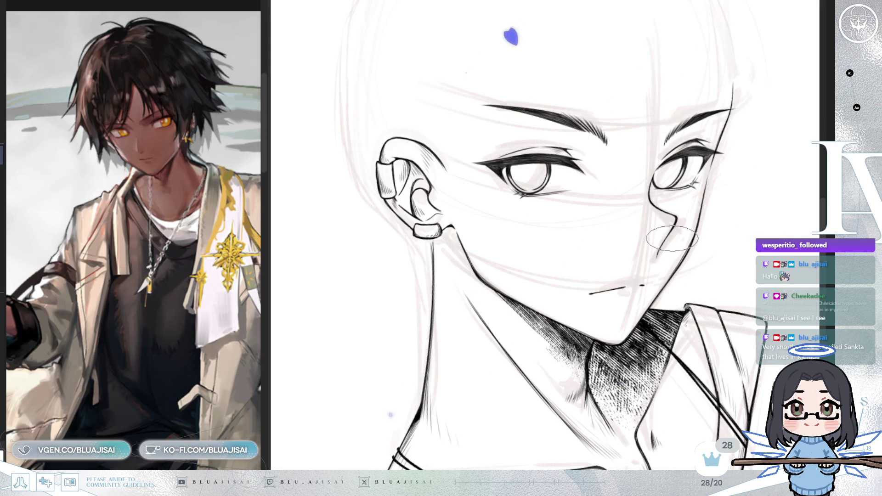
left_click_drag(820, 272, 760, 266)
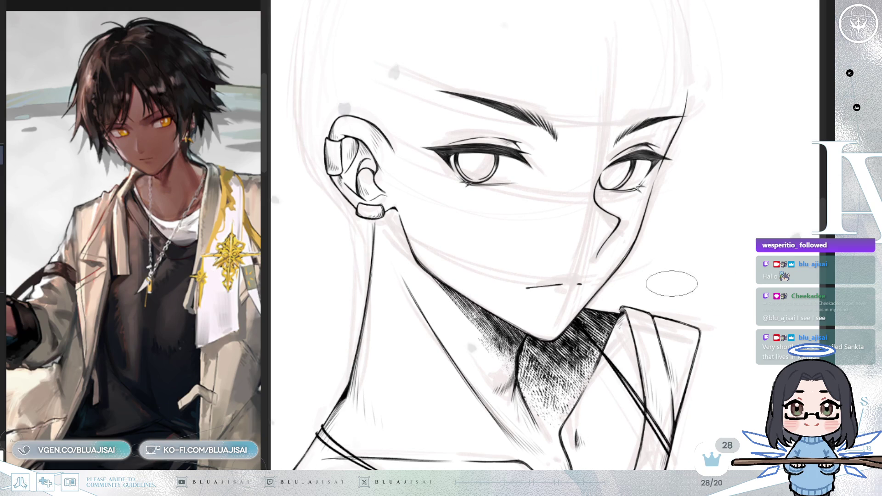
key("h")
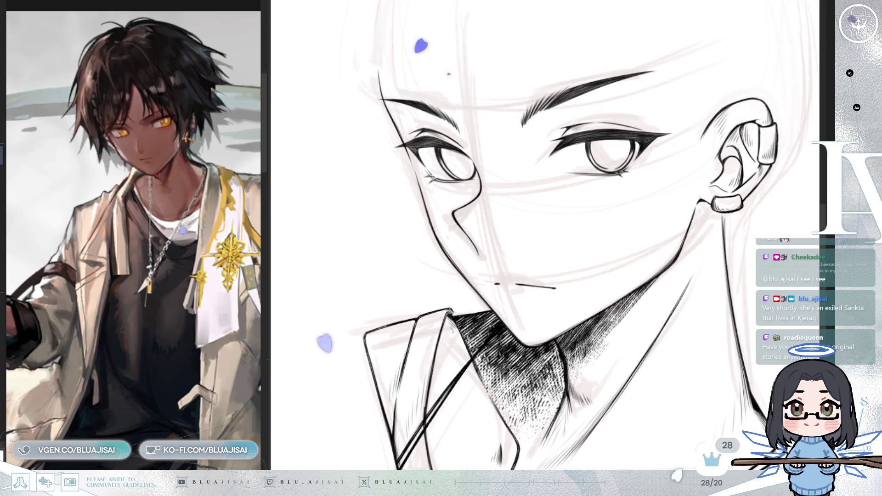
Step: Switch the reference window to the other character image and pan down to its face
scroll(186, 298, "up", 3)
left_click_drag(186, 298, 175, 413)
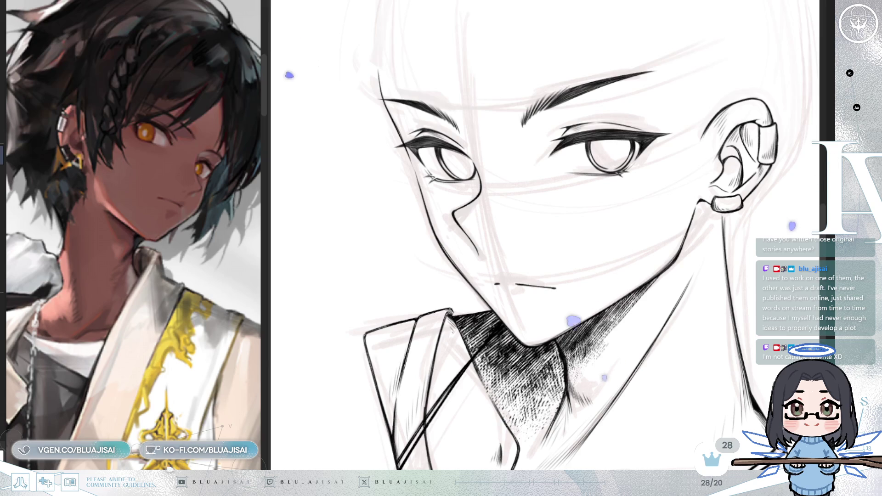
Step: Zoom out to see more of the inked face and its hatched chin shadow
left_click_drag(654, 125, 617, 171)
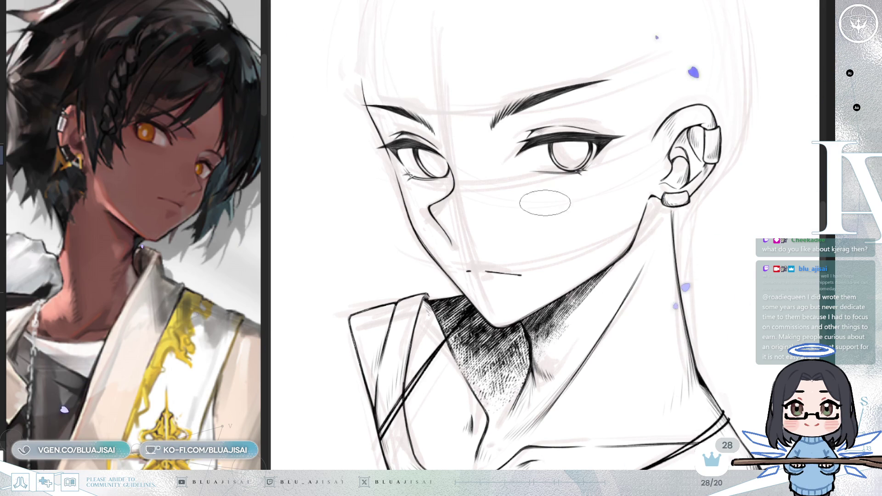
scroll(545, 176, "up", 4)
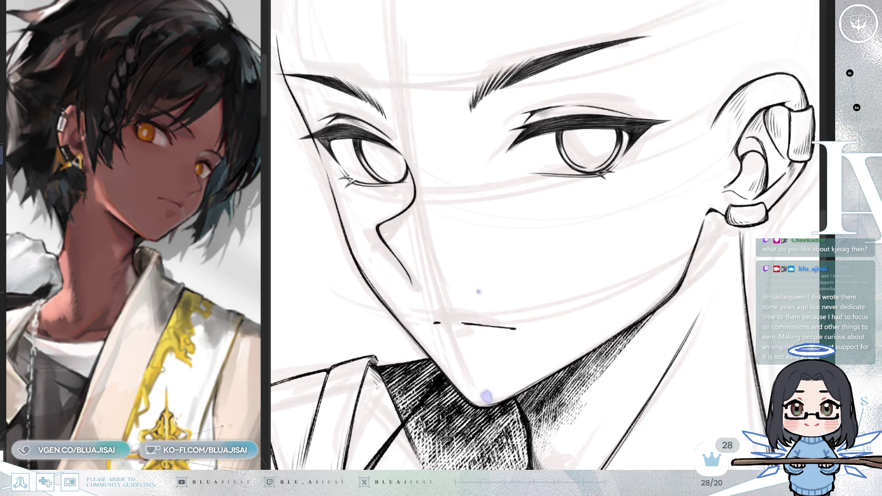
Step: Frame the left eye upright, then draw a trial hatching stroke across its upper iris and undo it
scroll(544, 234, "down", 2)
scroll(367, 184, "up", 4)
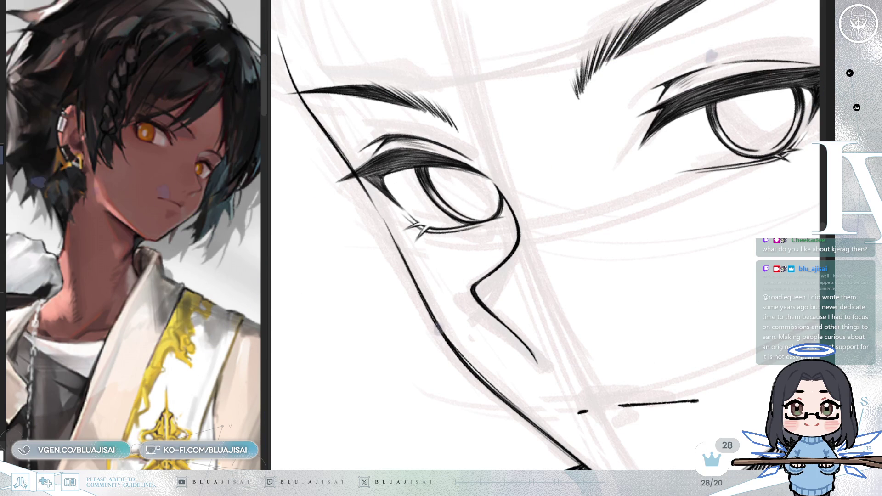
mouse_move(707, 290)
left_mouse_down()
mouse_move(678, 295)
mouse_move(503, 203)
left_mouse_up()
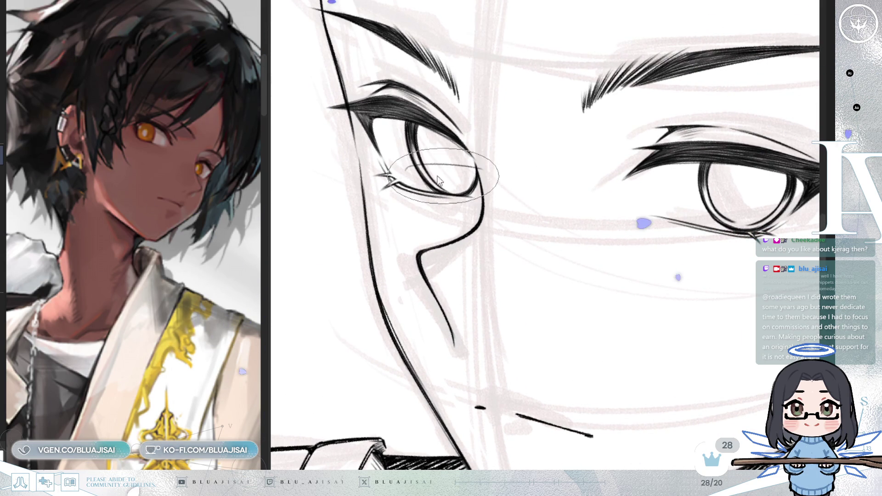
left_click_drag(692, 238, 621, 216)
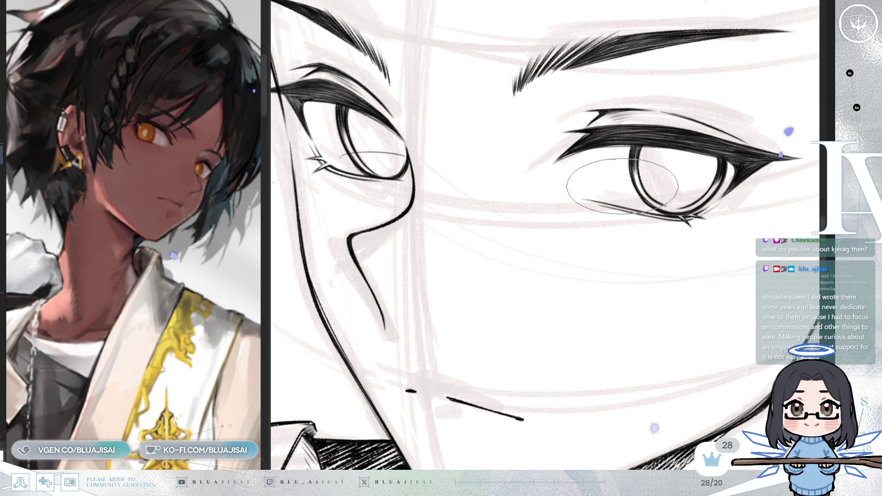
mouse_move(680, 184)
left_mouse_down()
mouse_move(574, 211)
mouse_move(478, 193)
left_mouse_up()
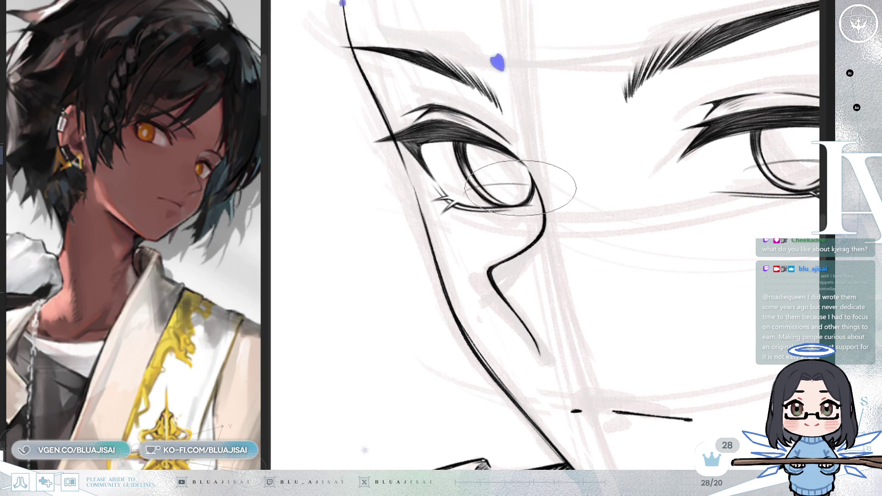
left_click_drag(541, 187, 571, 213)
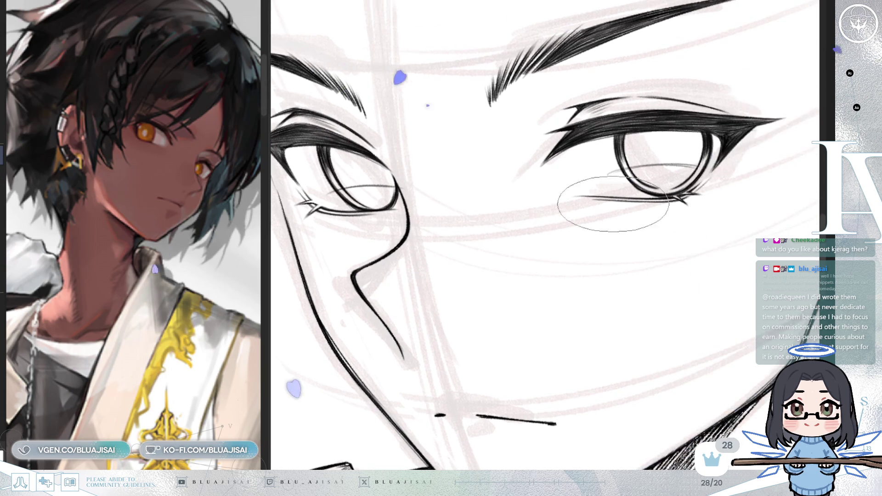
mouse_move(717, 175)
left_mouse_down()
mouse_move(624, 208)
mouse_move(632, 225)
mouse_move(613, 292)
left_mouse_up()
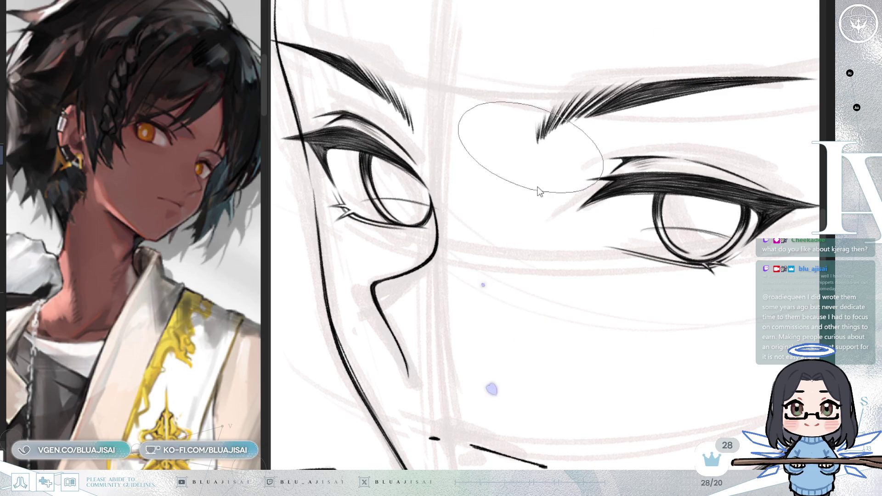
left_click_drag(470, 171, 507, 159)
mouse_move(405, 158)
left_mouse_down()
mouse_move(473, 193)
mouse_move(459, 167)
mouse_move(478, 202)
mouse_move(441, 177)
mouse_move(382, 170)
mouse_move(386, 183)
mouse_move(423, 166)
mouse_move(455, 170)
left_mouse_up()
key("ctrl+z")
key("ctrl+z")
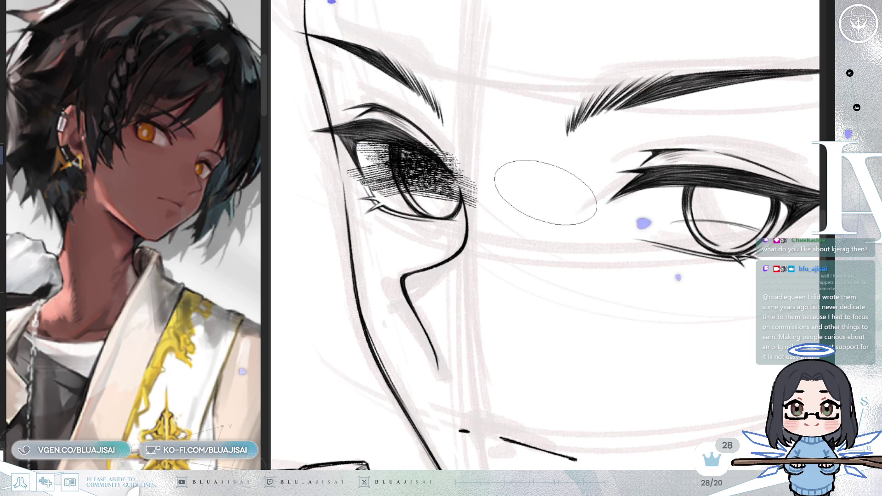
Step: Densely hatch both irises and lighten the hatching along the left iris outline
left_click_drag(527, 183, 432, 174)
mouse_move(662, 202)
left_mouse_down()
mouse_move(616, 198)
mouse_move(666, 201)
mouse_move(597, 184)
mouse_move(574, 191)
mouse_move(583, 198)
mouse_move(666, 195)
mouse_move(631, 201)
left_mouse_up()
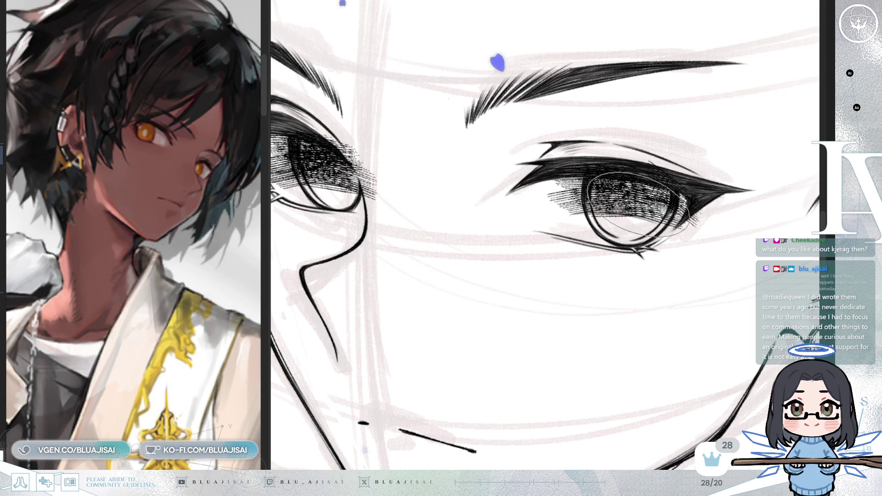
left_click_drag(533, 237, 583, 229)
scroll(584, 229, "up", 2)
mouse_move(420, 130)
left_mouse_down()
mouse_move(418, 165)
mouse_move(429, 196)
mouse_move(412, 129)
mouse_move(404, 193)
mouse_move(400, 147)
mouse_move(392, 171)
mouse_move(369, 156)
mouse_move(363, 133)
mouse_move(389, 143)
left_mouse_up()
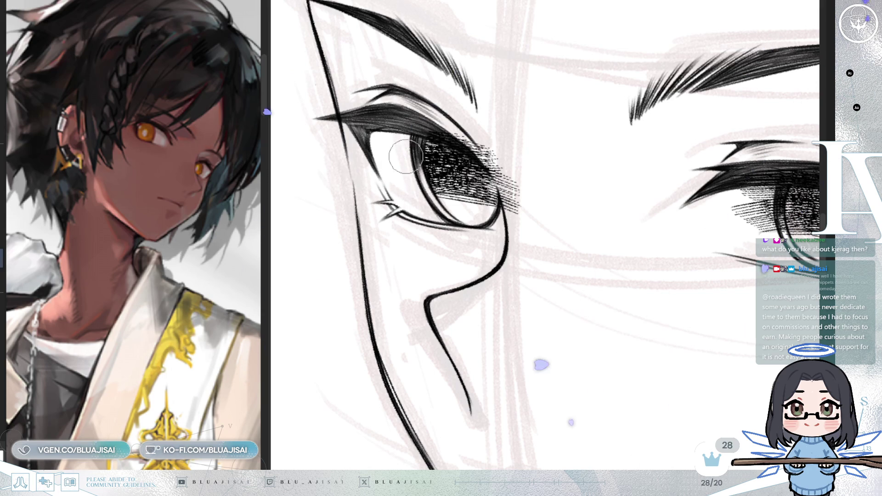
Step: Mirror the canvas horizontally to check the eyes' proportions, then flip it back
key("m")
key("4")
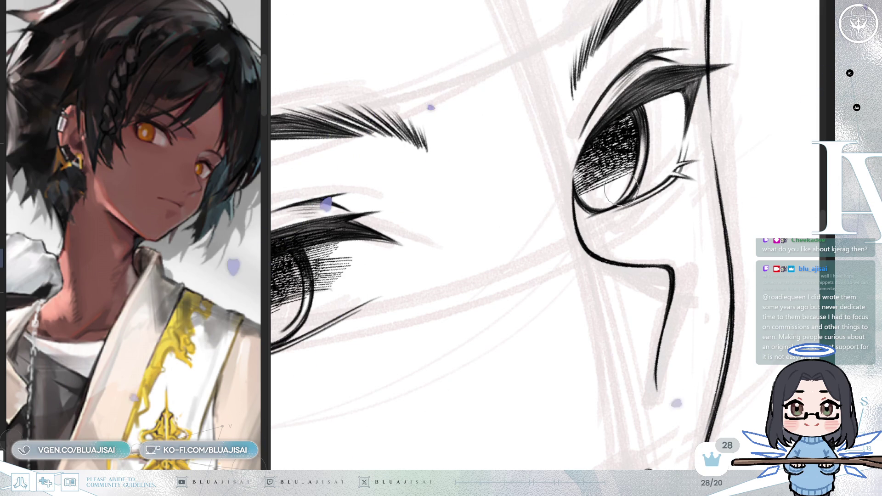
key("h")
Step: Level the eye, clean up the hatching at its inner corner, and restore the canvas orientation
mouse_move(654, 150)
left_mouse_down()
mouse_move(679, 161)
mouse_move(590, 135)
mouse_move(538, 165)
mouse_move(554, 168)
mouse_move(519, 160)
mouse_move(529, 156)
left_mouse_up()
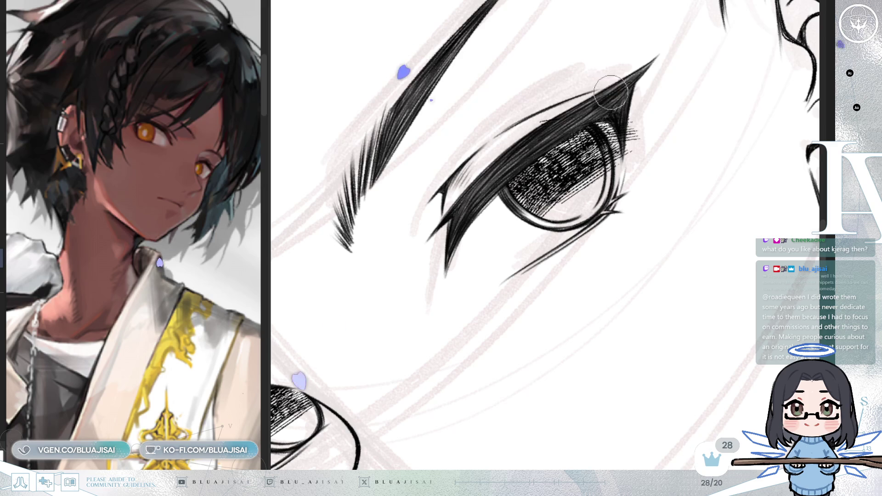
mouse_move(655, 83)
left_mouse_down()
mouse_move(598, 115)
mouse_move(447, 154)
left_mouse_up()
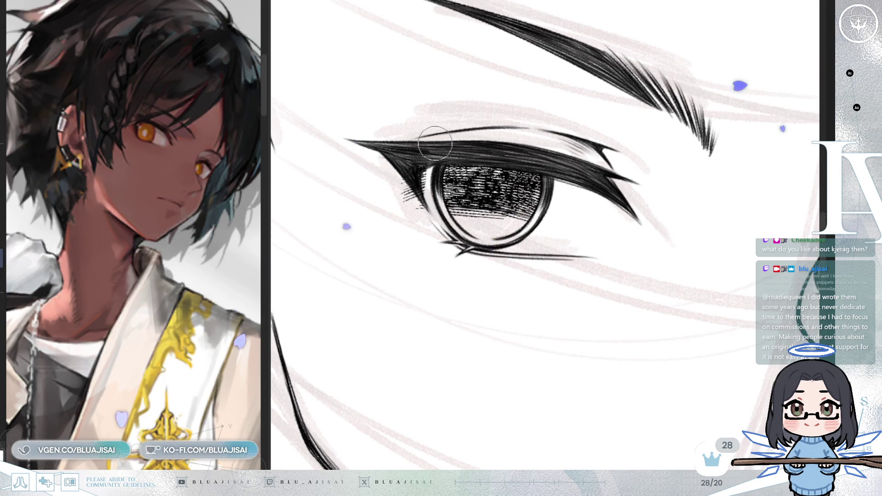
left_click_drag(419, 184, 415, 144)
mouse_move(363, 407)
left_mouse_down()
mouse_move(464, 473)
mouse_move(489, 435)
mouse_move(495, 175)
mouse_move(545, 196)
left_mouse_up()
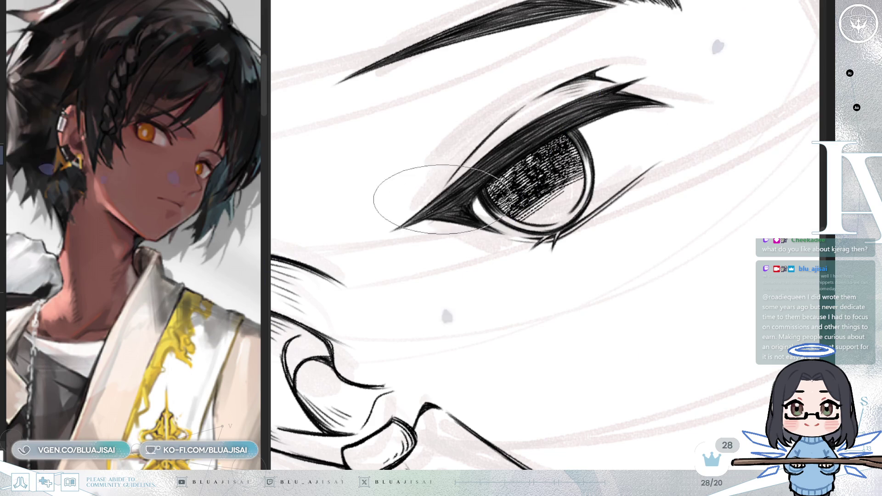
scroll(612, 130, "down", 3)
scroll(547, 175, "up", 3)
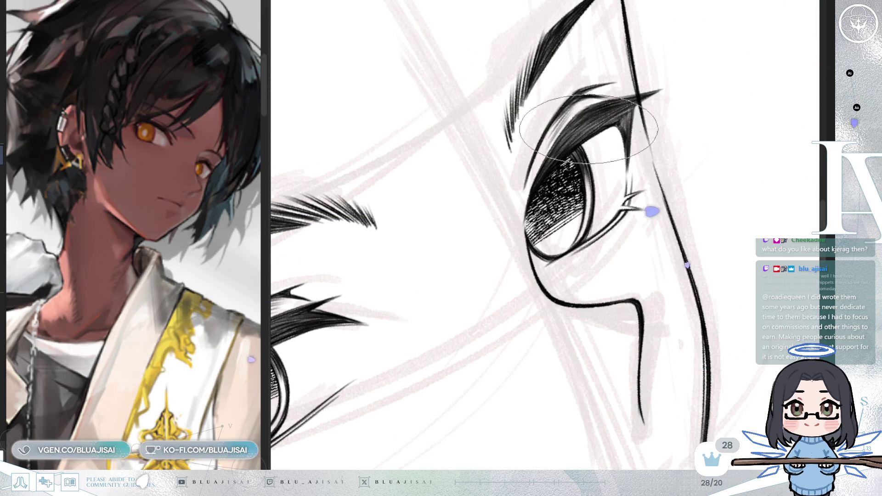
scroll(589, 124, "down", 2)
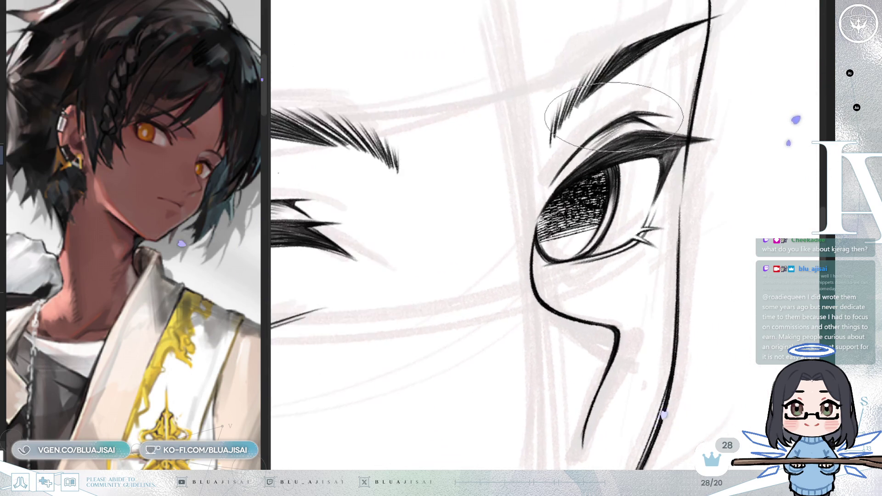
scroll(619, 139, "down", 2)
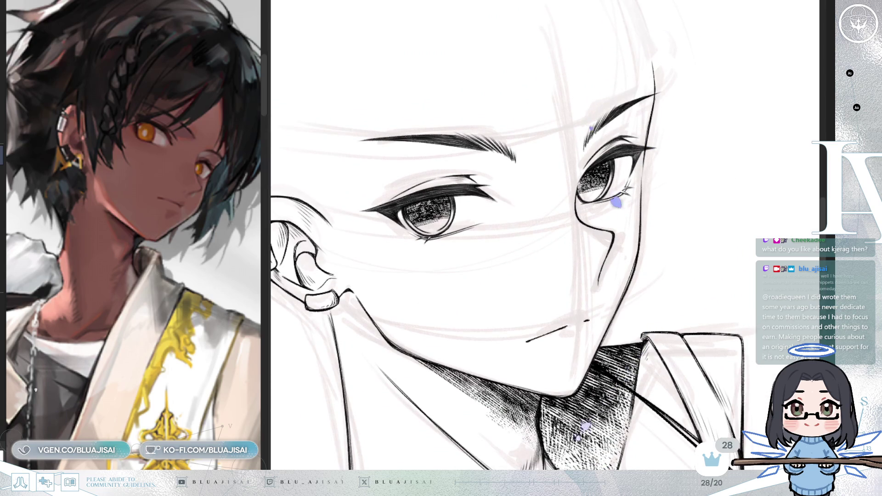
key("h")
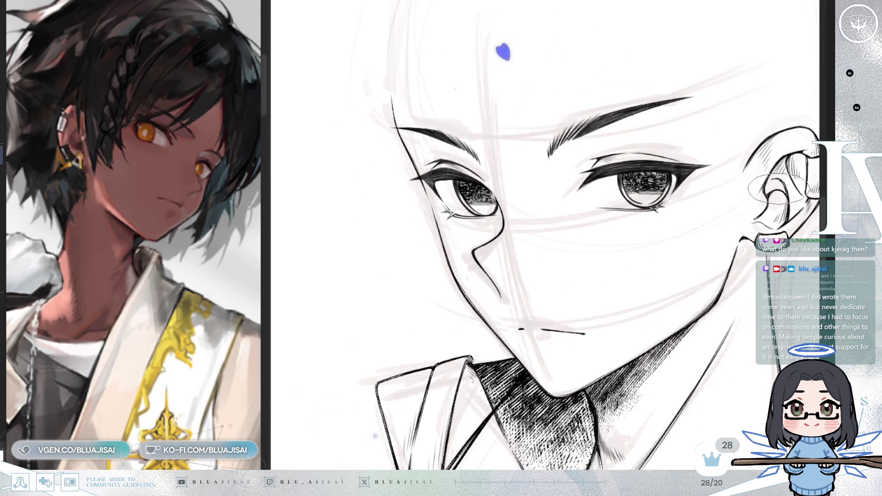
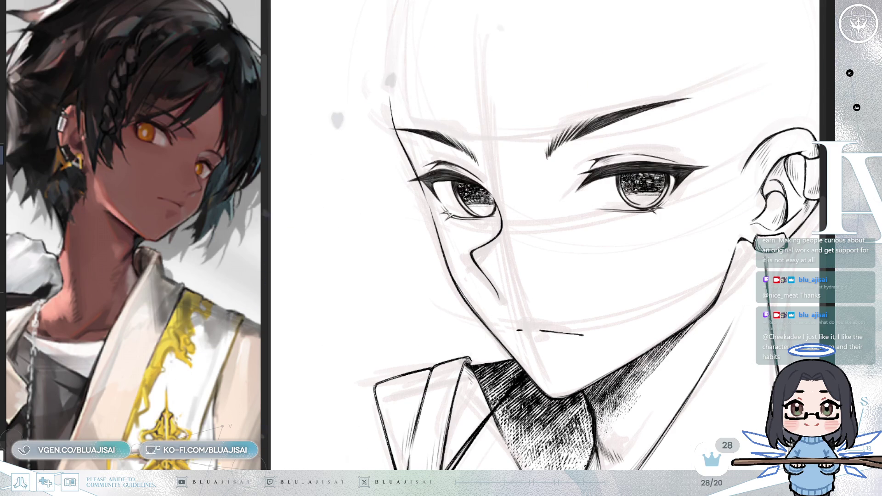
Step: Draw a small dark oval pupil in the left eye
scroll(315, 187, "up", 3)
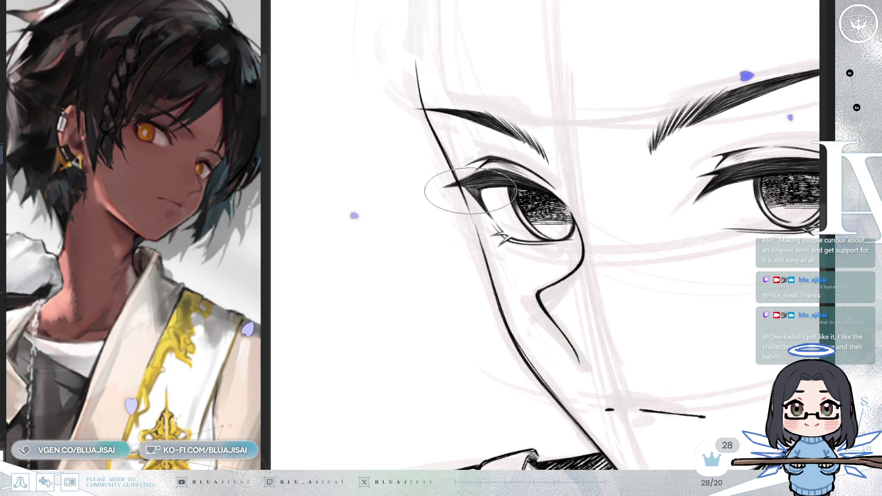
scroll(555, 209, "up", 2)
left_click_drag(558, 208, 561, 227)
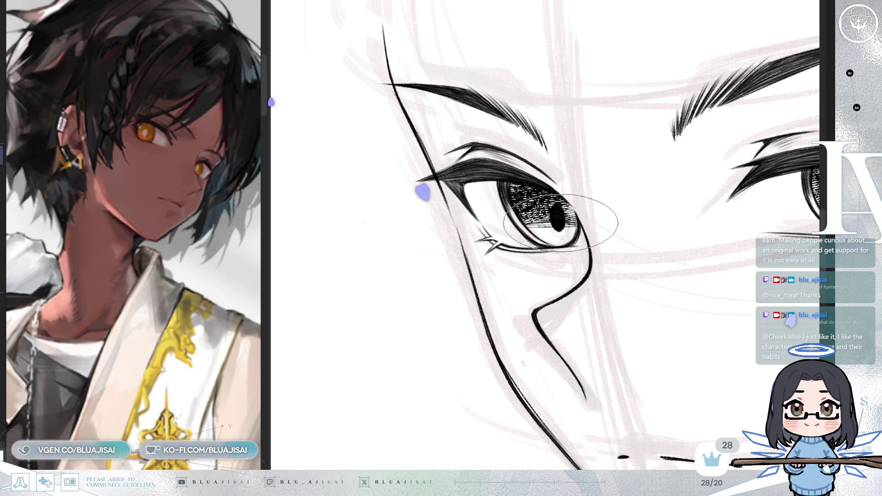
Step: Resize and reposition the left eye's pupil twice with Free Transform
scroll(593, 184, "down", 3)
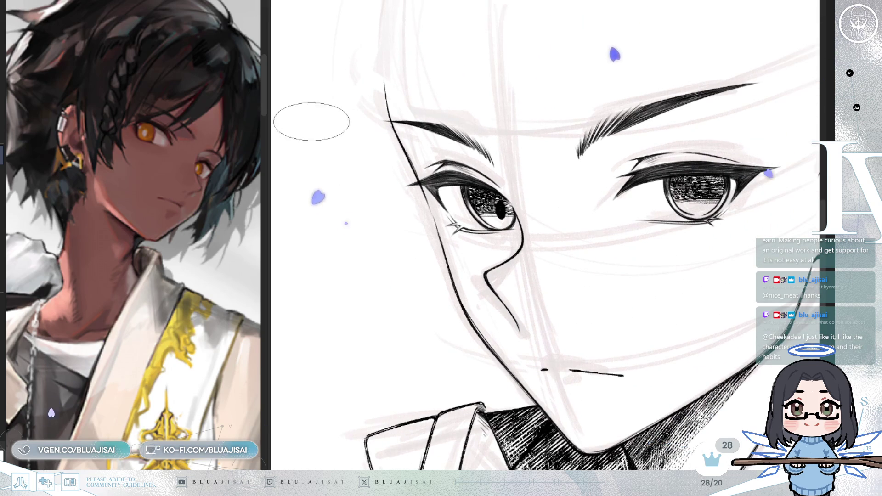
key("ctrl+t")
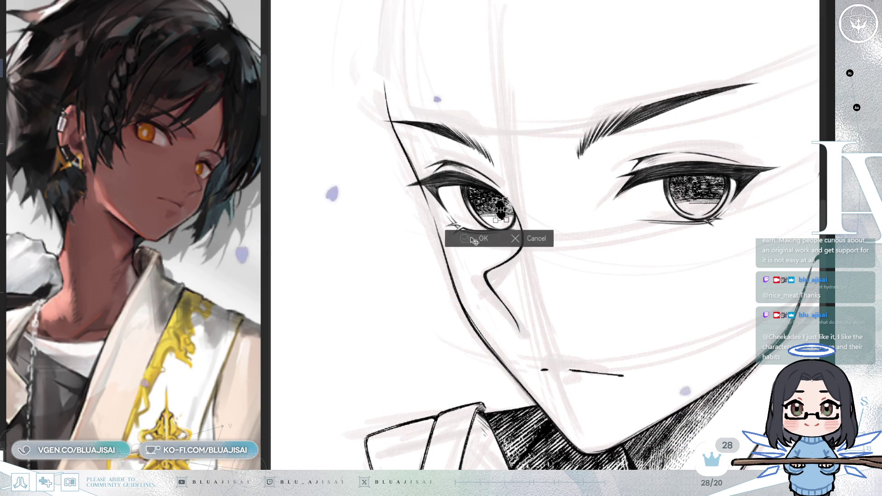
left_click(469, 239)
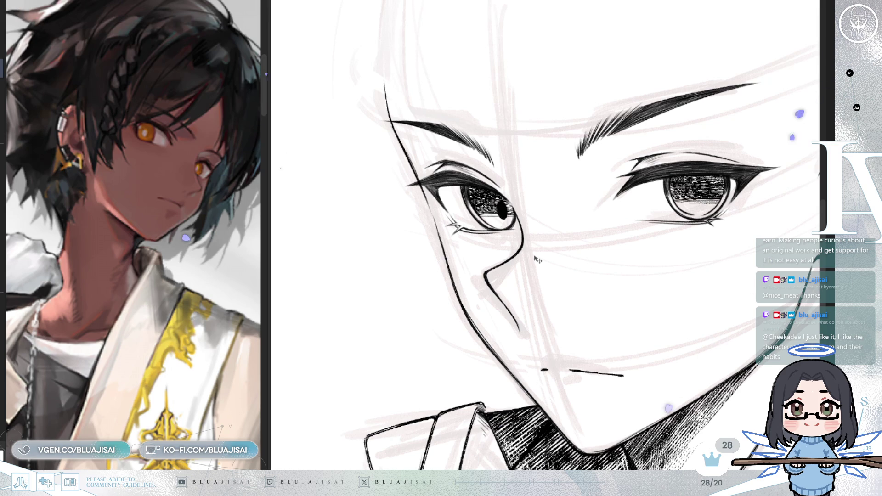
key("ctrl+t")
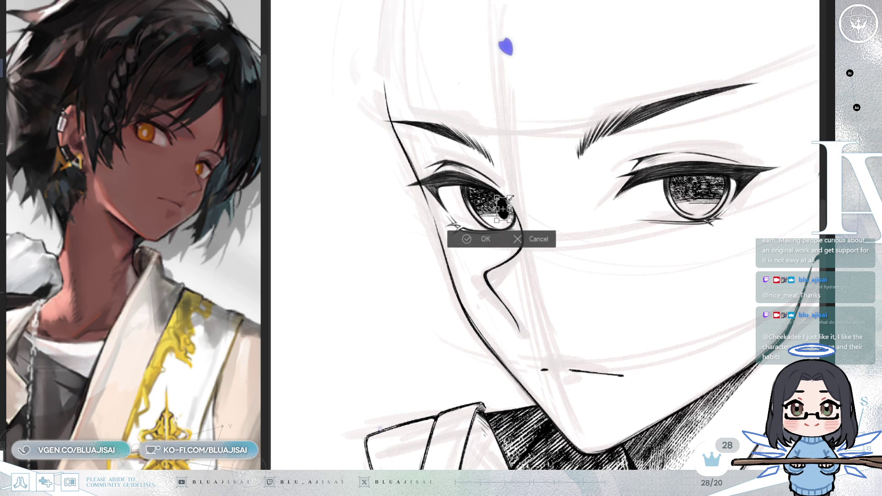
left_click(475, 239)
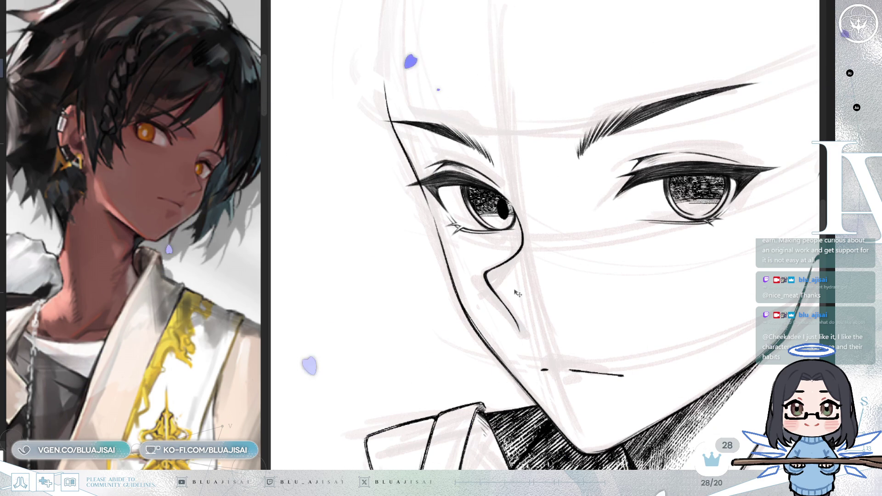
key("ctrl+t")
key("Escape")
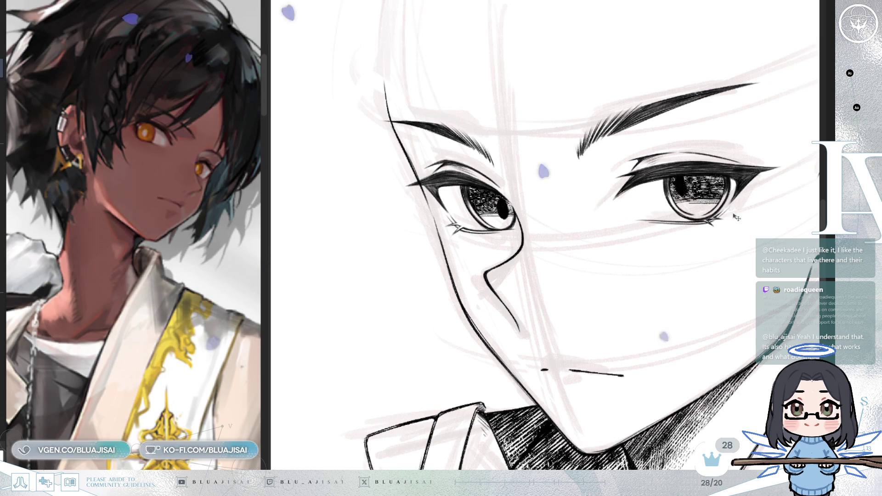
Step: Reshape and reposition the right eye's pupil with two Free Transform passes
key("ctrl+t")
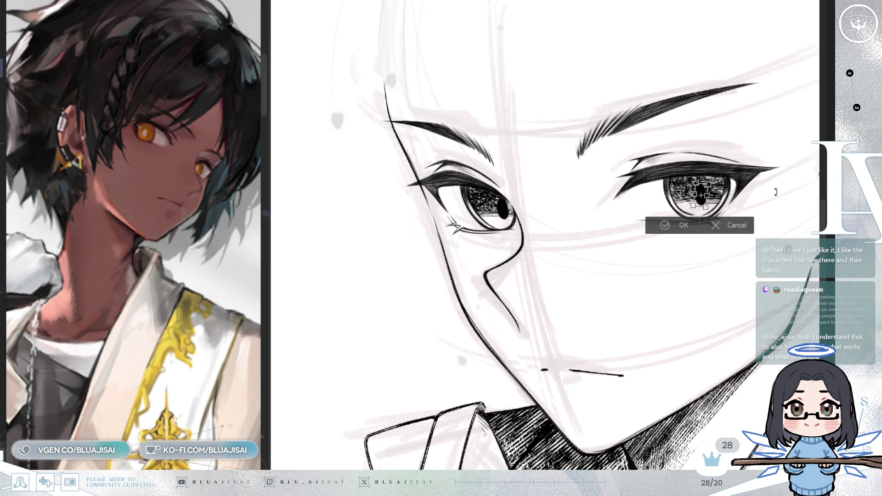
left_click(692, 225)
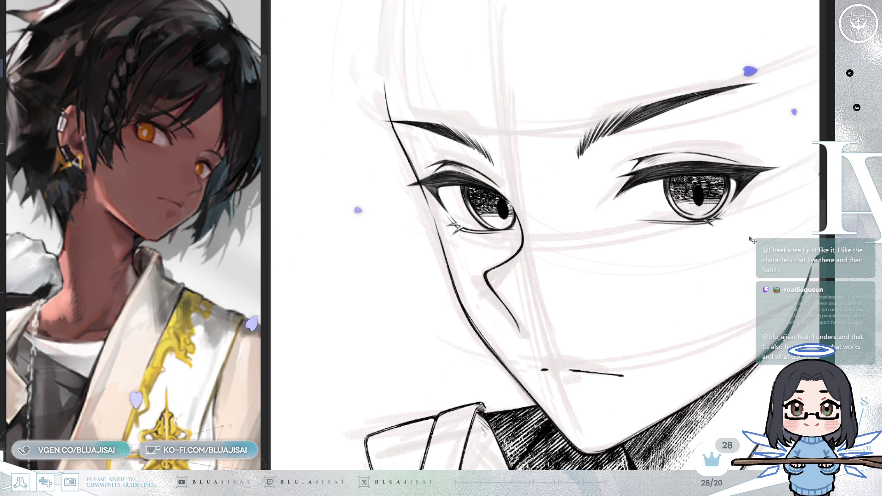
key("ctrl+t")
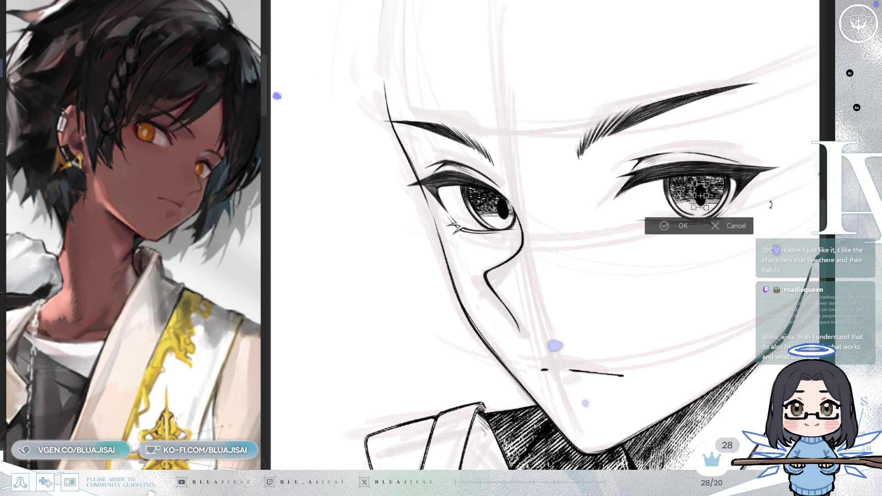
left_click(681, 226)
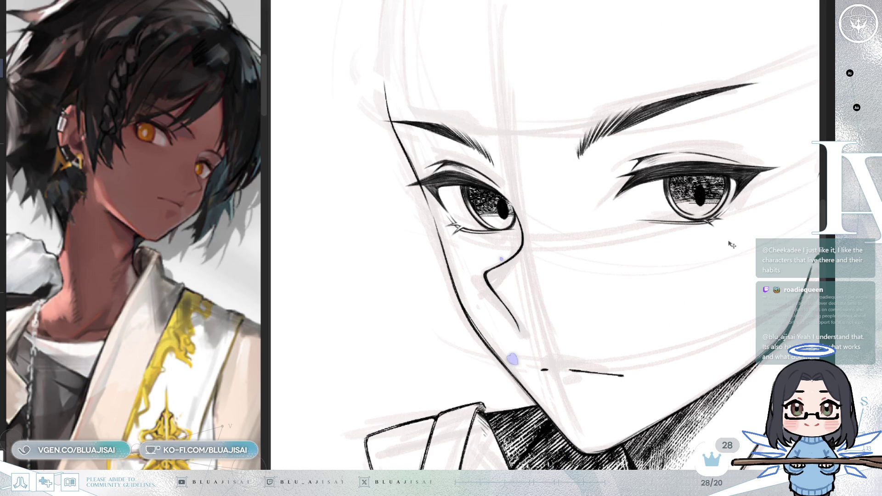
Step: Zoom out to the whole portrait, mirror it horizontally, then zoom back in on the face
scroll(697, 297, "down", 5)
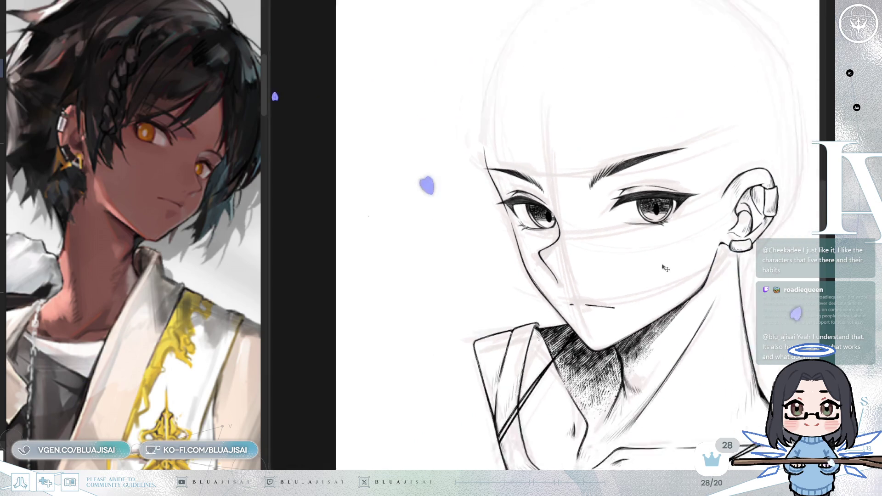
scroll(661, 254, "down", 2)
key("h")
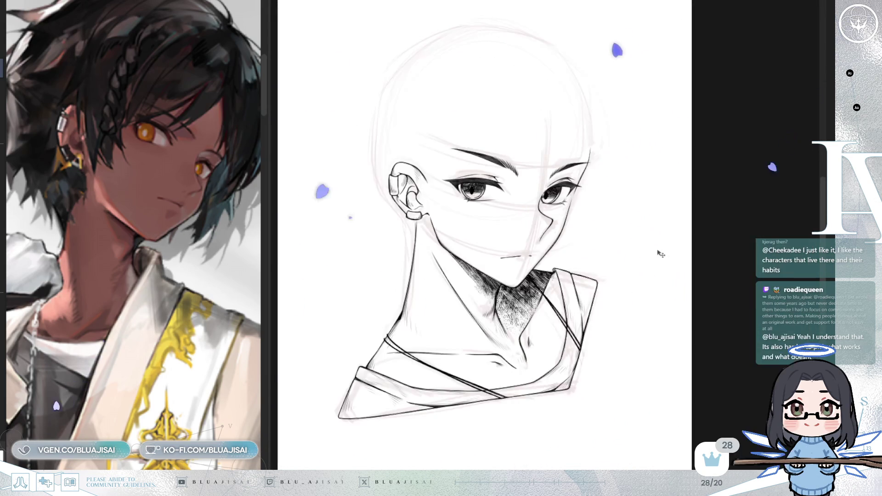
scroll(661, 254, "up", 4)
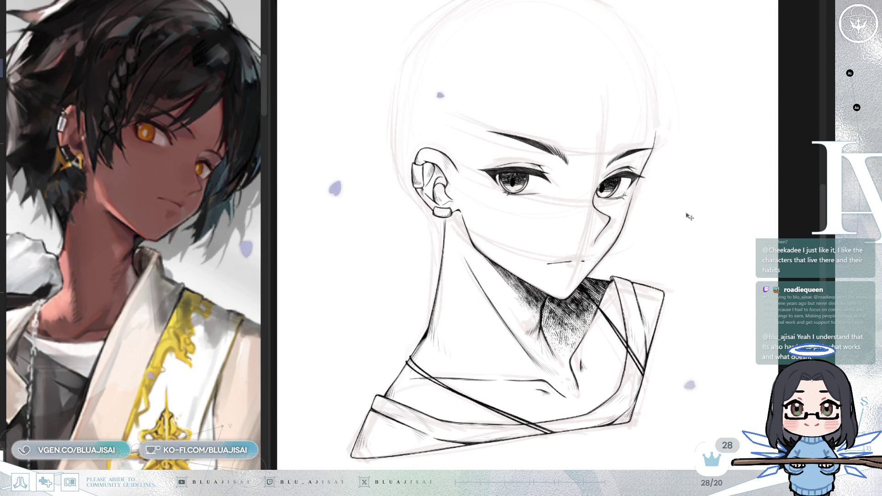
scroll(693, 210, "up", 2)
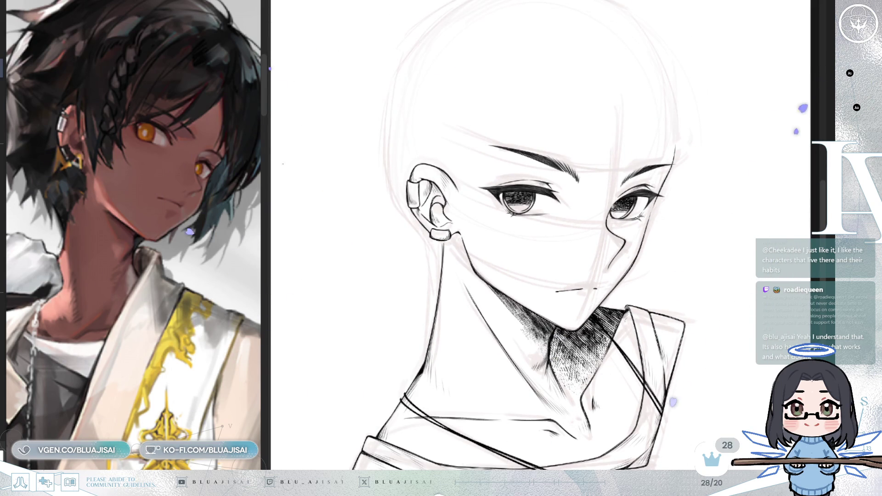
scroll(621, 273, "up", 4)
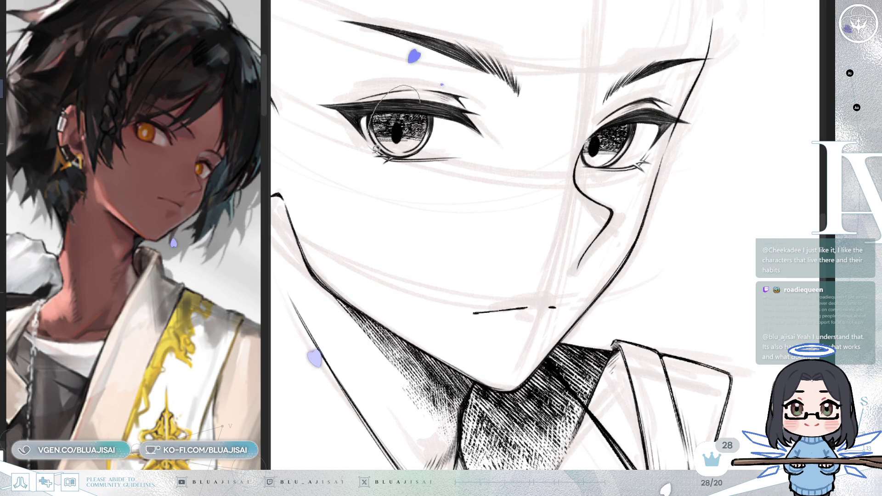
left_click_drag(421, 105, 421, 156)
key("ctrl+d")
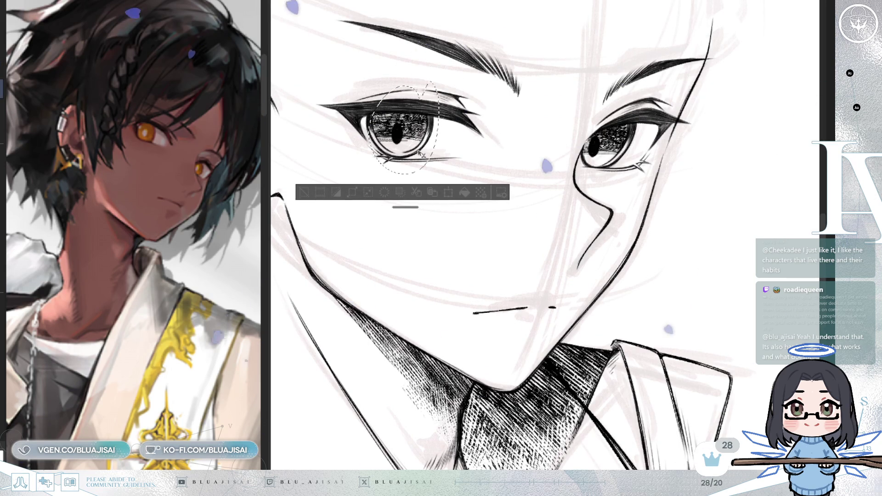
left_click_drag(588, 183, 625, 152)
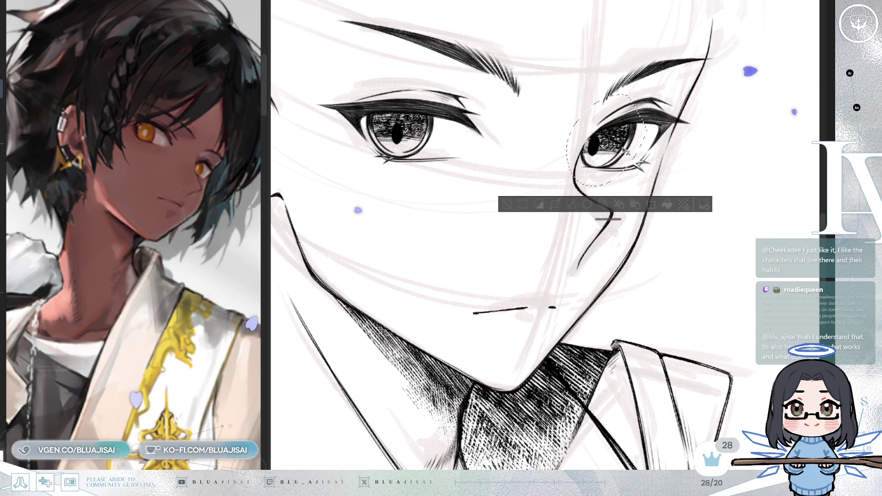
left_click(509, 207)
scroll(545, 239, "down", 2)
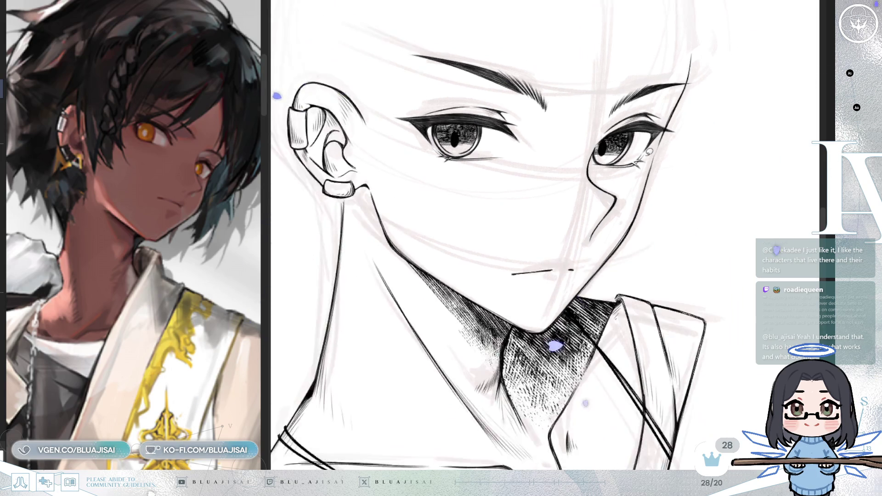
key("minus")
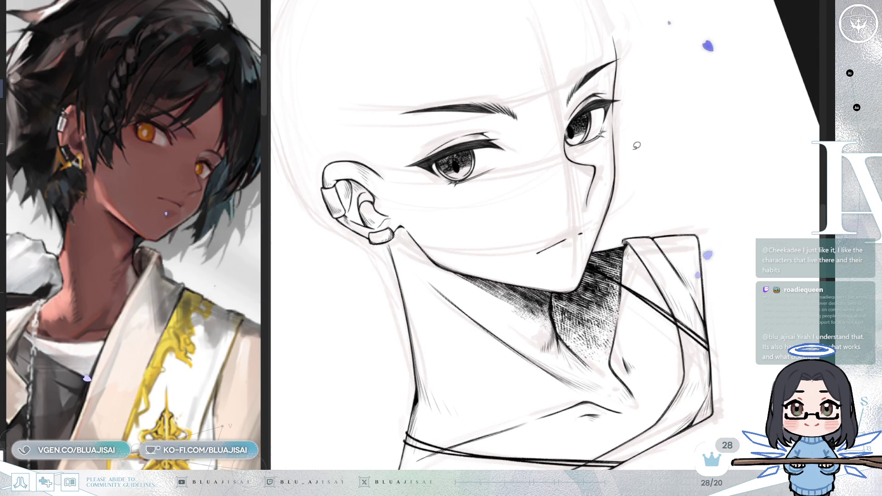
scroll(637, 146, "up", 6)
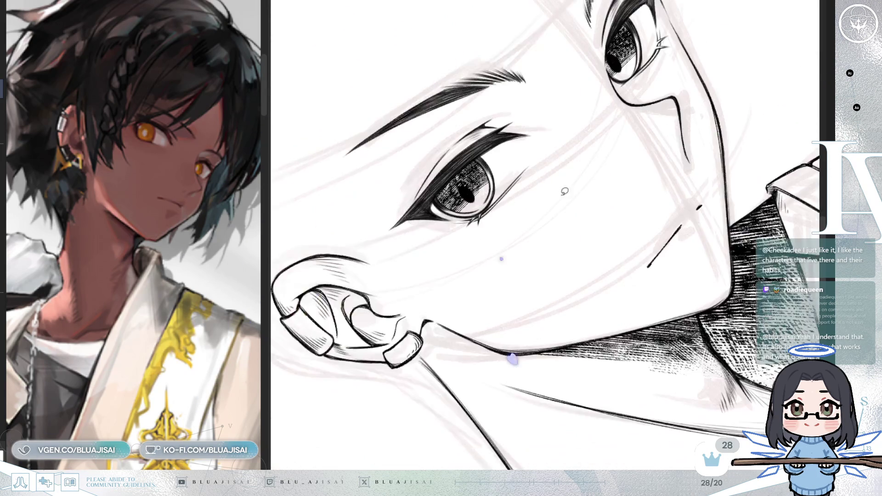
left_click_drag(491, 194, 501, 212)
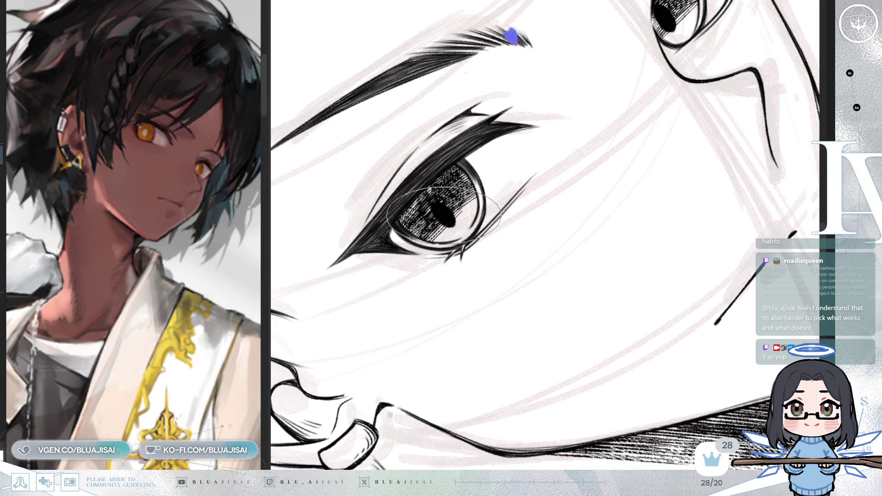
Step: Add faint strokes and right-edge hatching to the iris, undoing part of the dark pupil
scroll(442, 214, "up", 4)
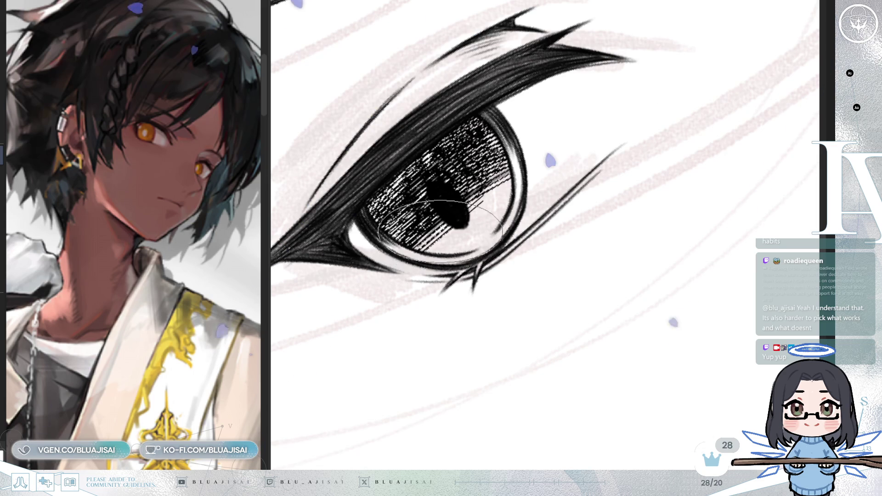
left_click_drag(443, 244, 474, 247)
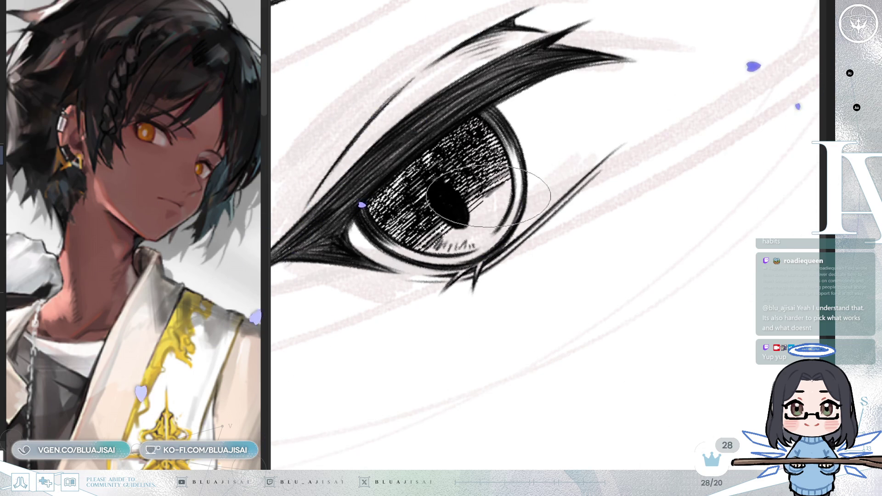
mouse_move(492, 197)
left_mouse_down()
mouse_move(493, 226)
mouse_move(601, 223)
mouse_move(508, 319)
left_mouse_up()
key("ctrl+z")
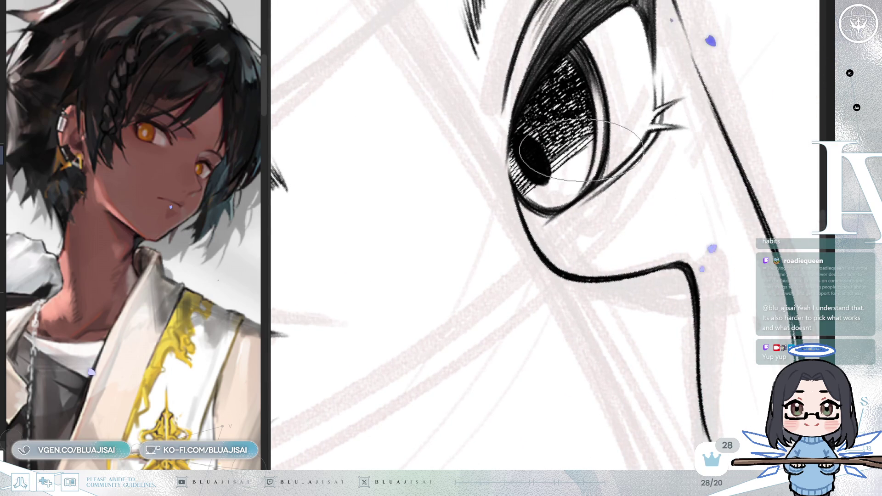
Step: Rotate the view level and zoom out until the full face and collar show
left_click_drag(590, 192, 650, 164)
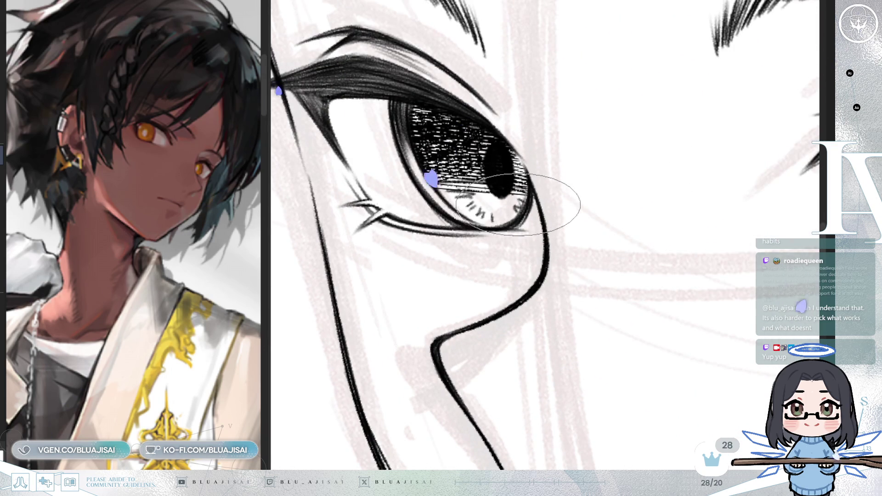
key("minus")
key("minus")
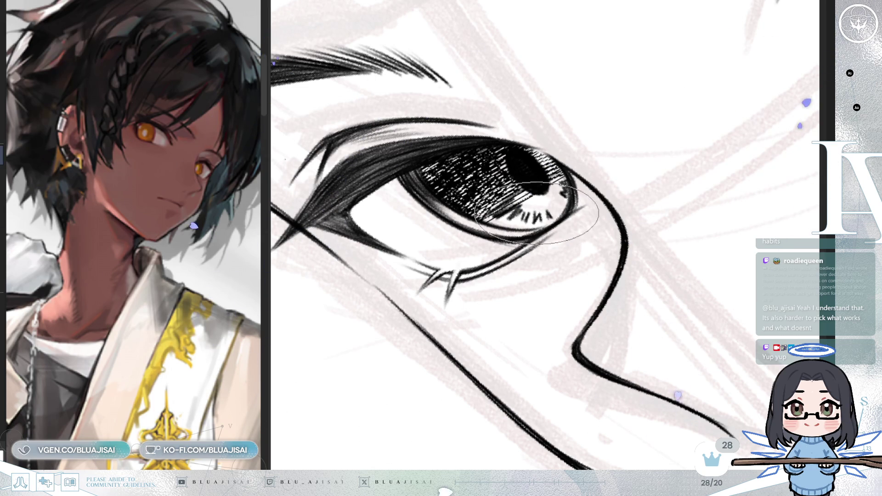
left_click_drag(605, 167, 593, 188)
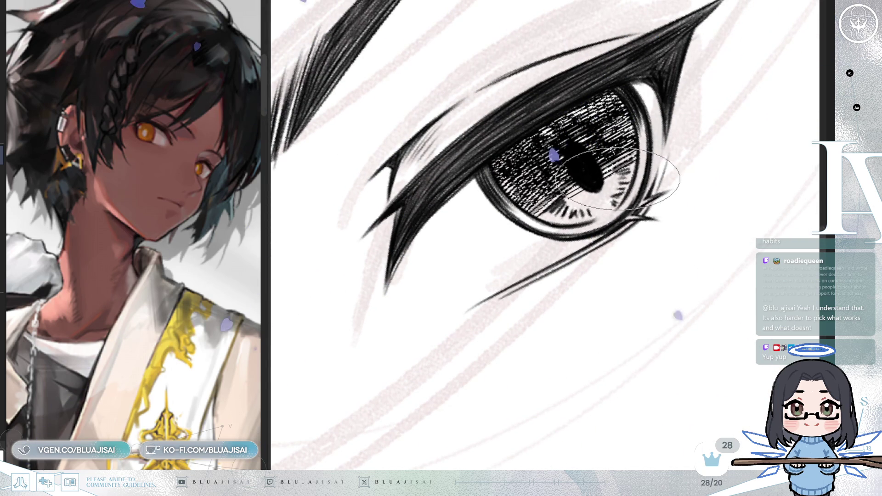
scroll(627, 156, "down", 3)
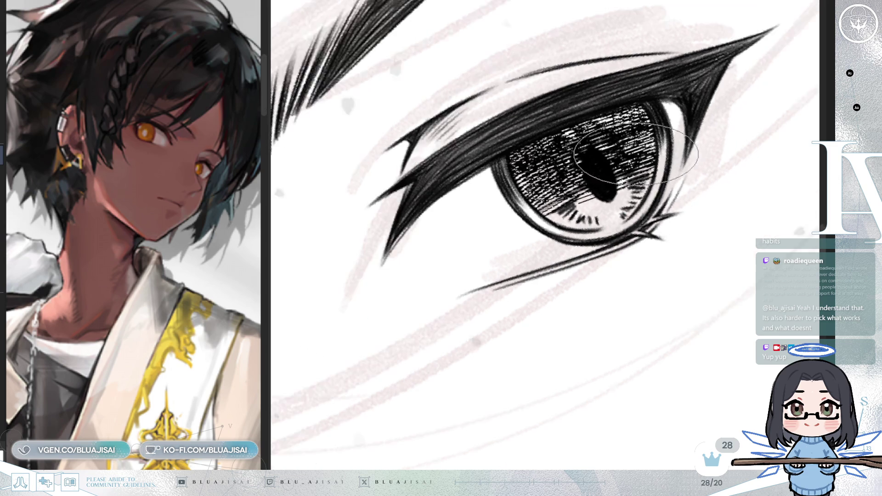
scroll(603, 177, "up", 3)
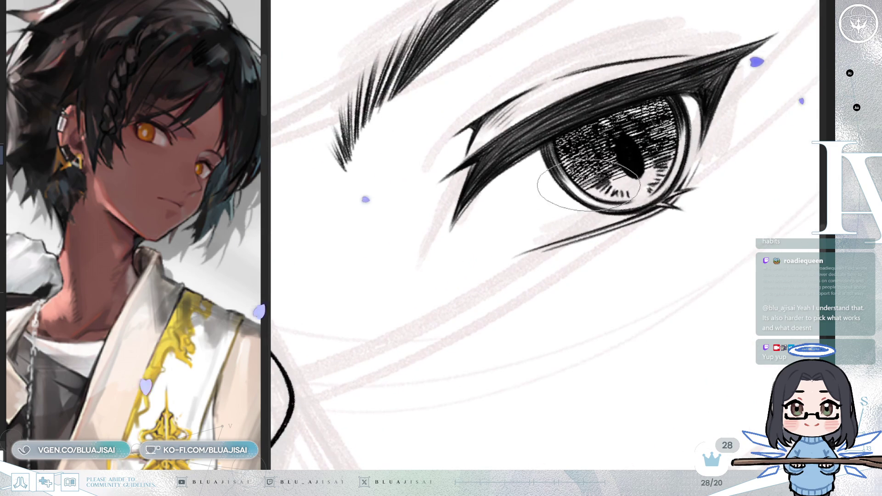
scroll(611, 175, "down", 3)
scroll(613, 170, "down", 3)
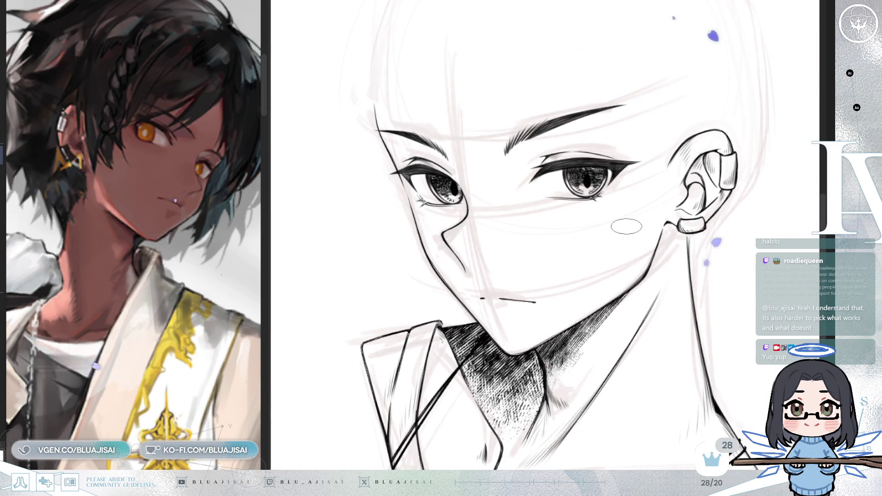
Step: Pan and rotate the face upright, mirror the view, and zoom in on the eye
scroll(626, 227, "up", 1)
scroll(626, 230, "down", 2)
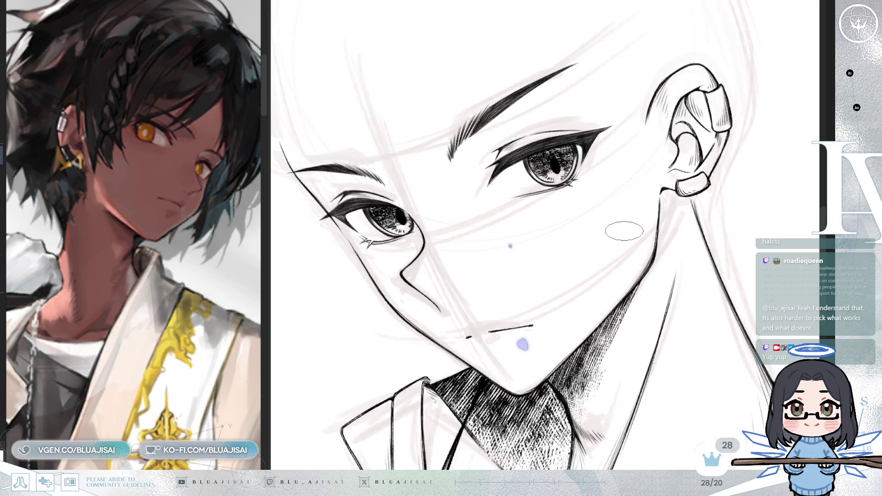
left_click_drag(675, 228, 623, 272)
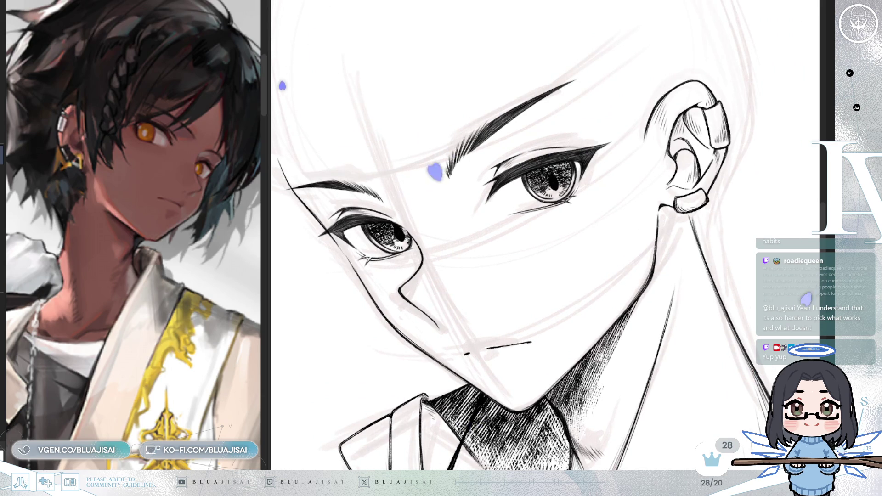
key("asciicircum")
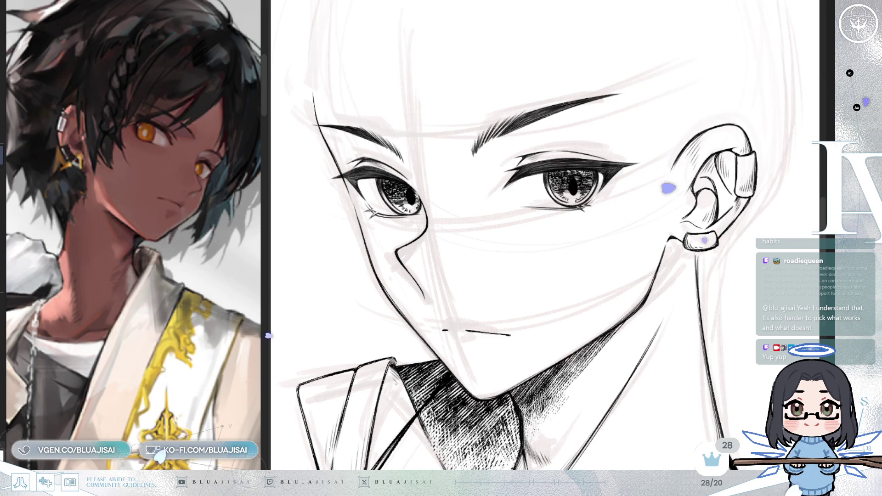
scroll(703, 193, "up", 2)
key("m")
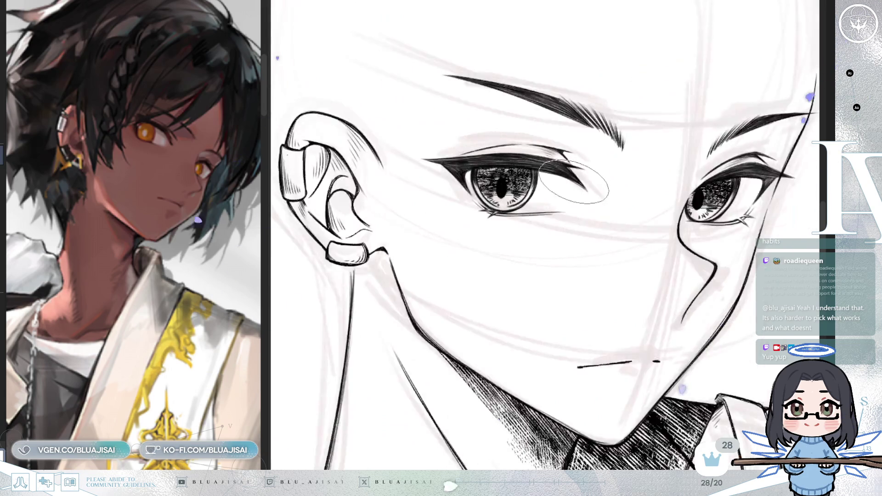
scroll(519, 221, "up", 5)
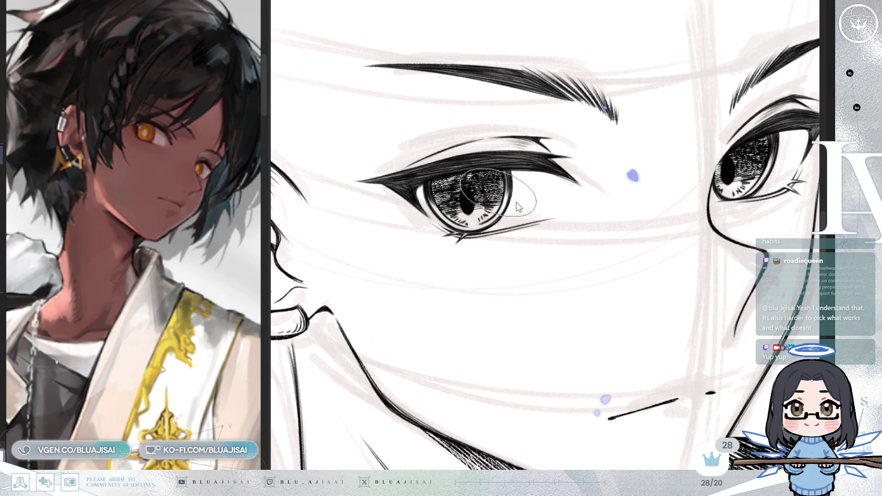
Step: Lighten the iris hatching into white speckles
scroll(505, 199, "up", 2)
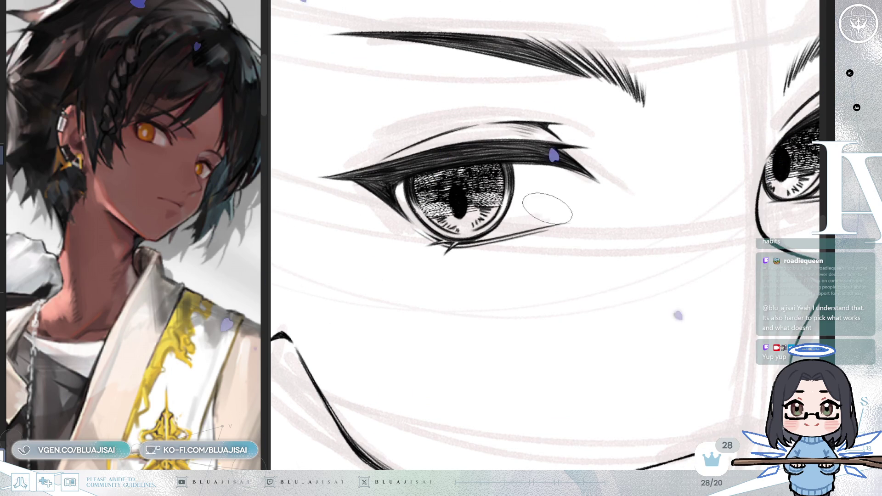
scroll(662, 225, "down", 5)
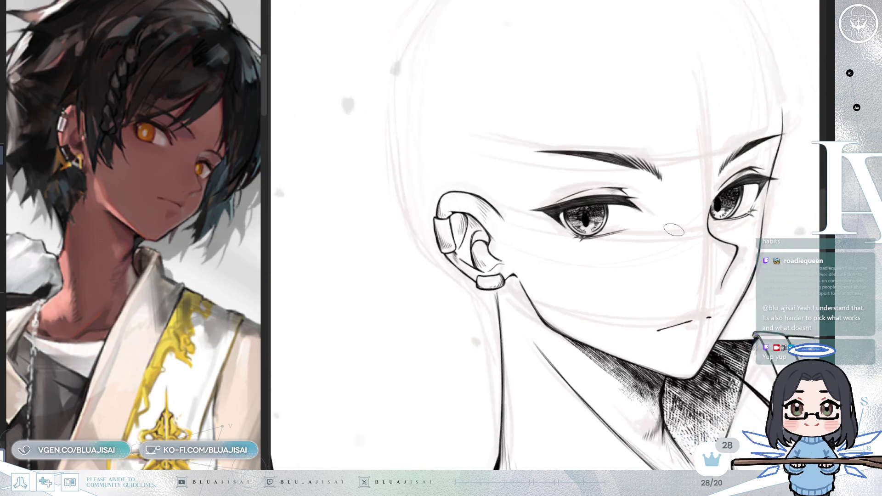
scroll(653, 228, "up", 5)
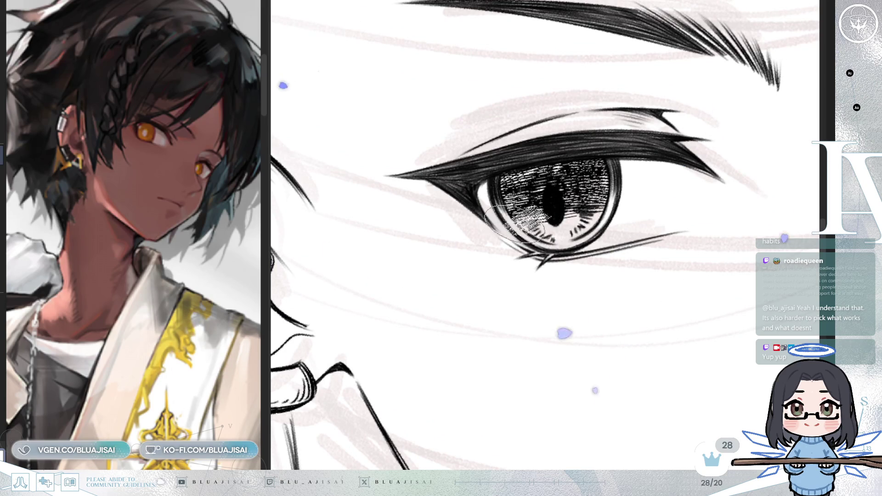
left_click_drag(526, 219, 603, 203)
scroll(599, 197, "down", 1)
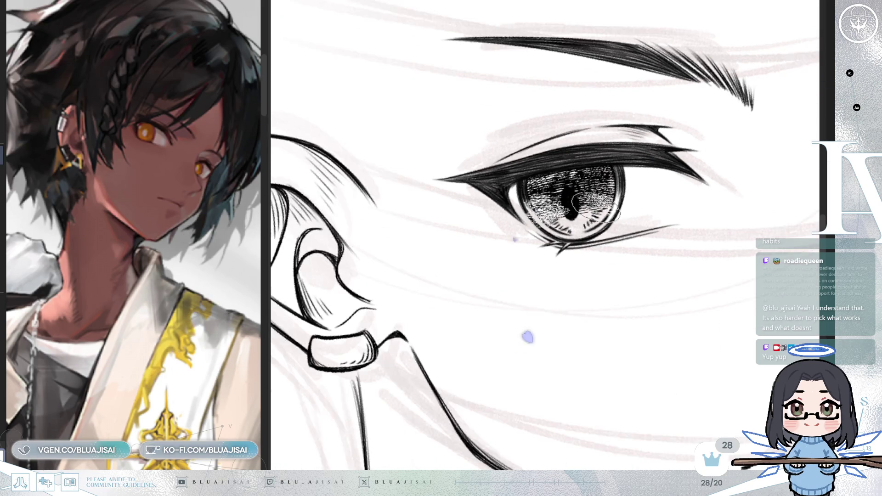
scroll(644, 209, "down", 2)
scroll(656, 225, "down", 2)
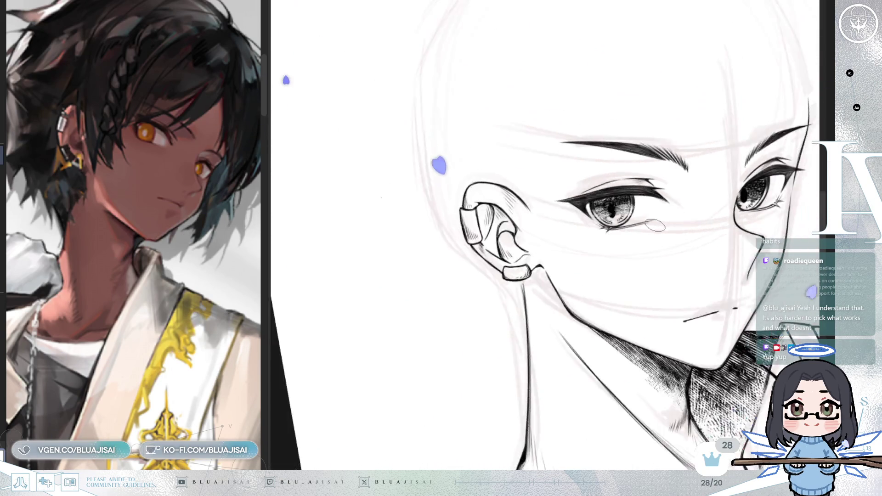
scroll(646, 222, "down", 1)
scroll(644, 216, "up", 5)
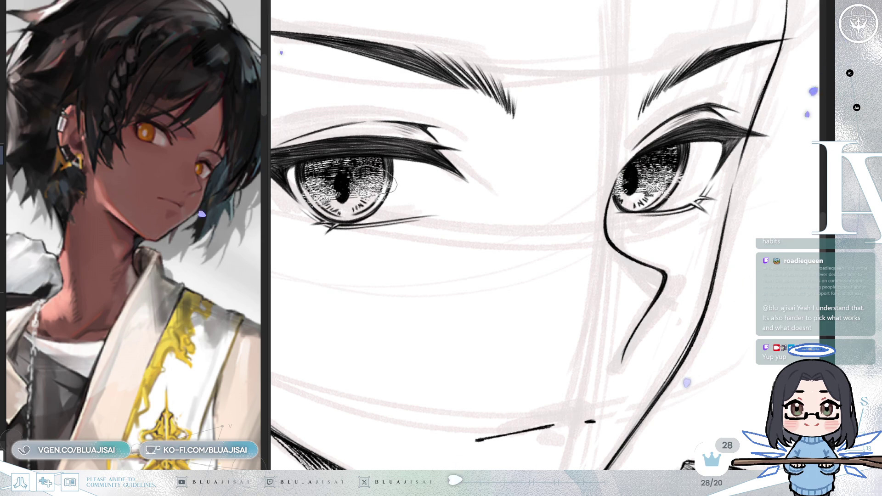
Step: Center both eyes, repaint the iris's lower-right rim, and flip the view back
left_click_drag(379, 183, 489, 202)
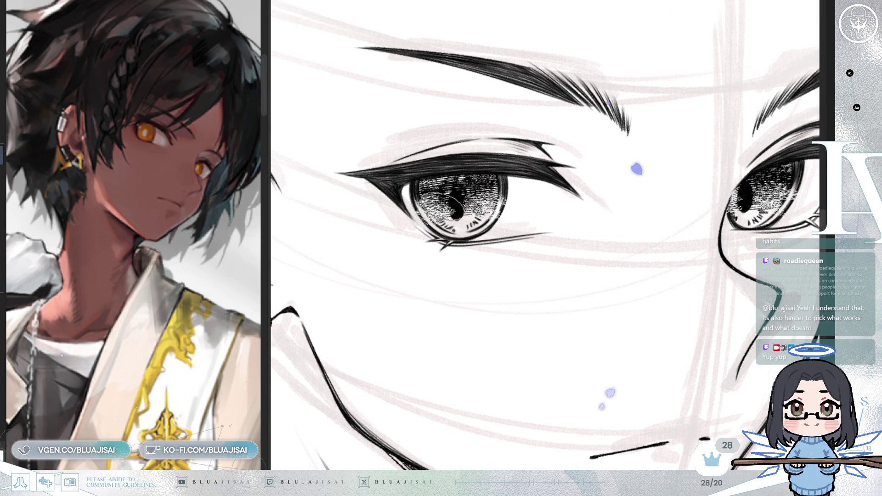
scroll(430, 220, "up", 3)
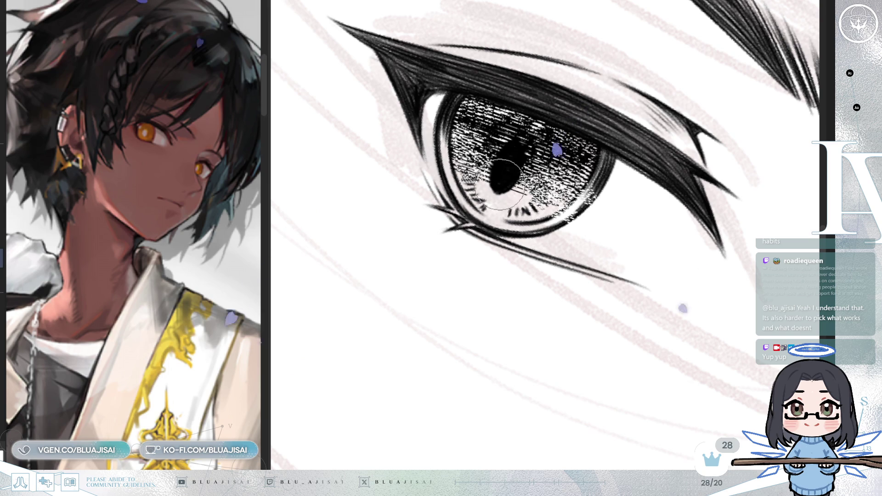
mouse_move(557, 220)
left_mouse_down()
mouse_move(548, 224)
mouse_move(670, 252)
mouse_move(510, 279)
mouse_move(357, 282)
left_mouse_up()
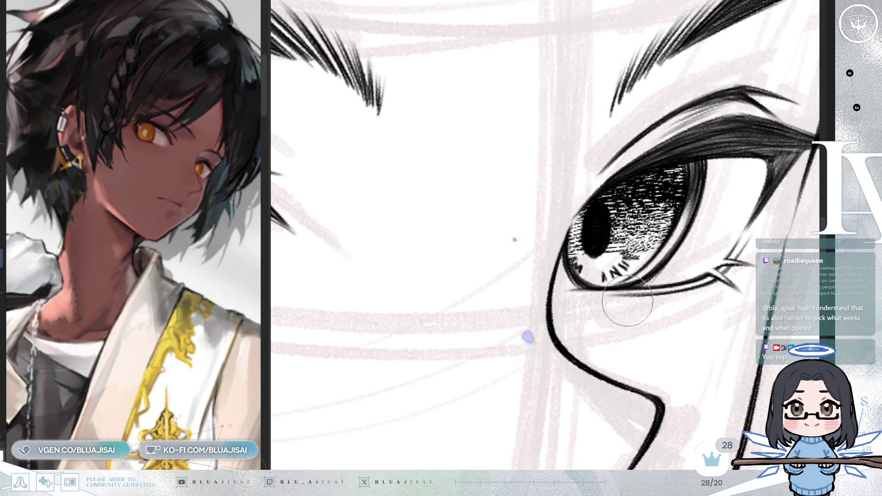
scroll(625, 298, "down", 3)
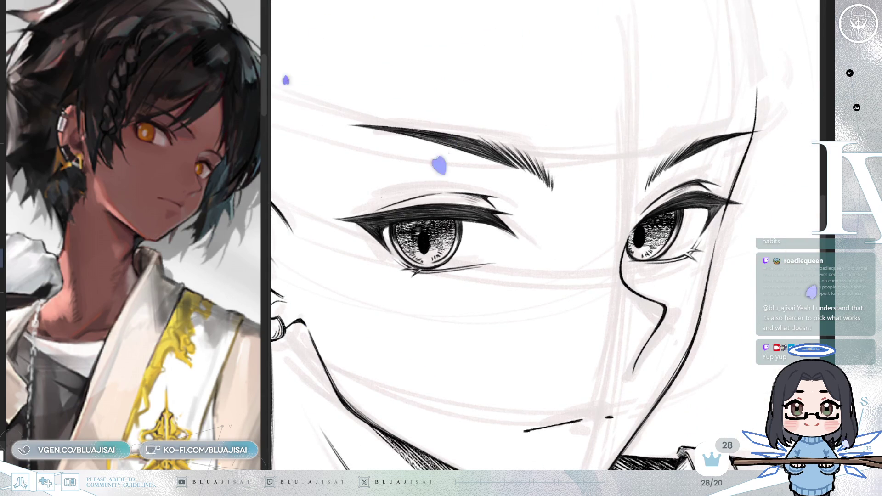
key("m")
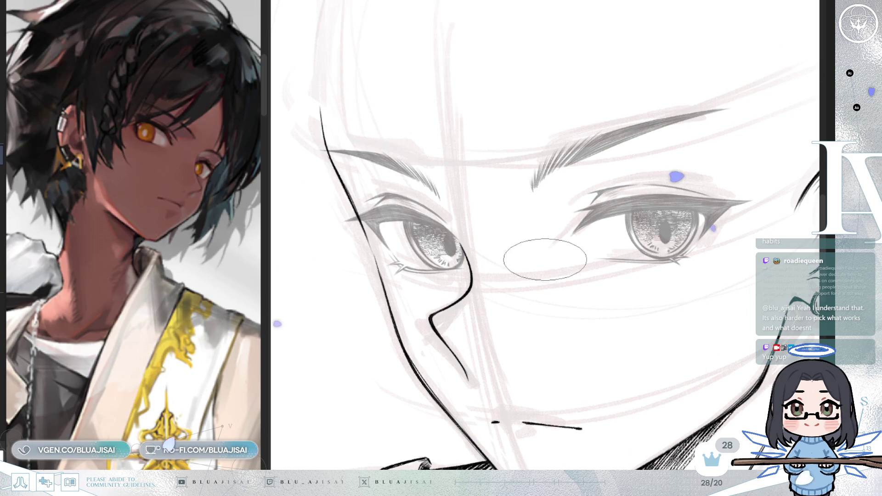
Step: Ink a small circle beside the near eye's pupil ring
scroll(464, 184, "up", 2)
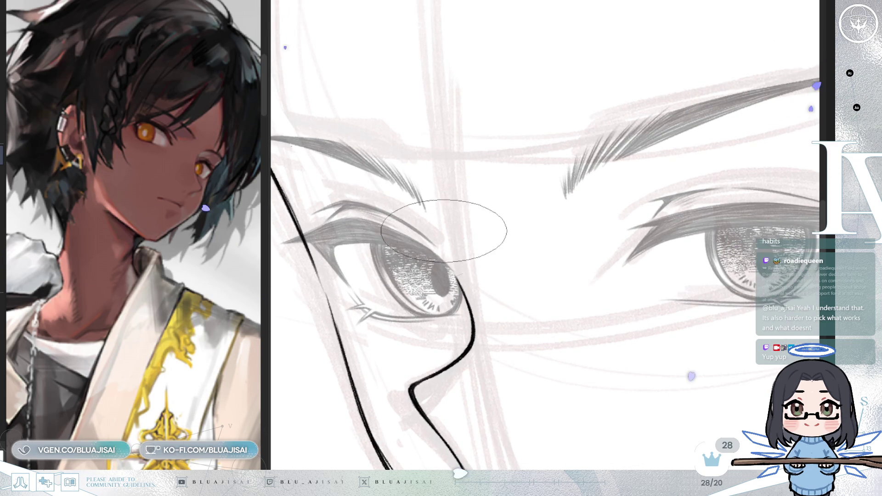
scroll(425, 269, "up", 1)
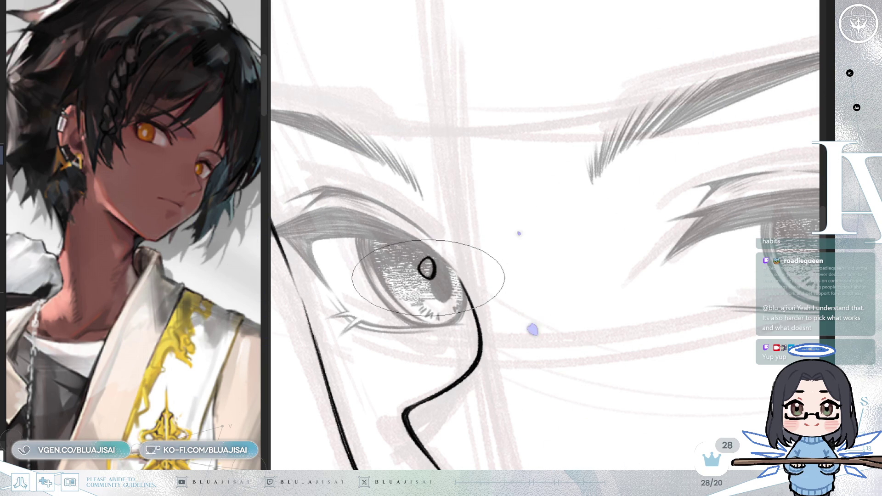
scroll(509, 246, "up", 3)
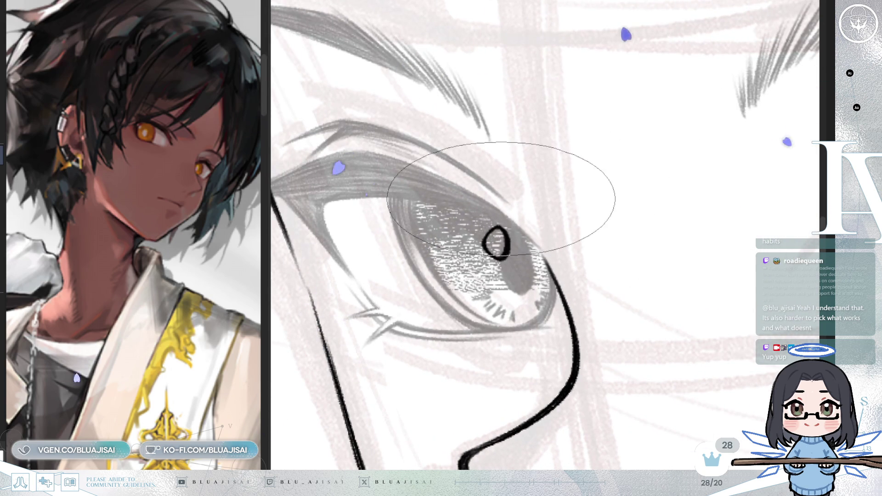
key("m")
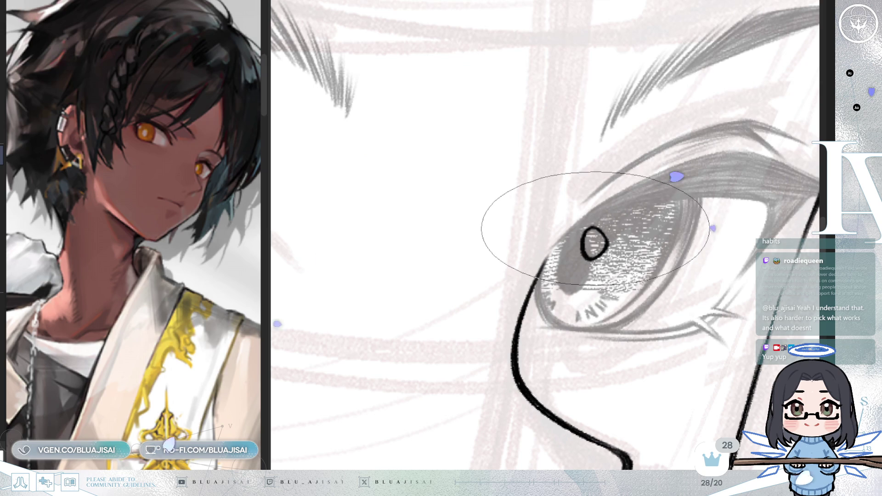
key("m")
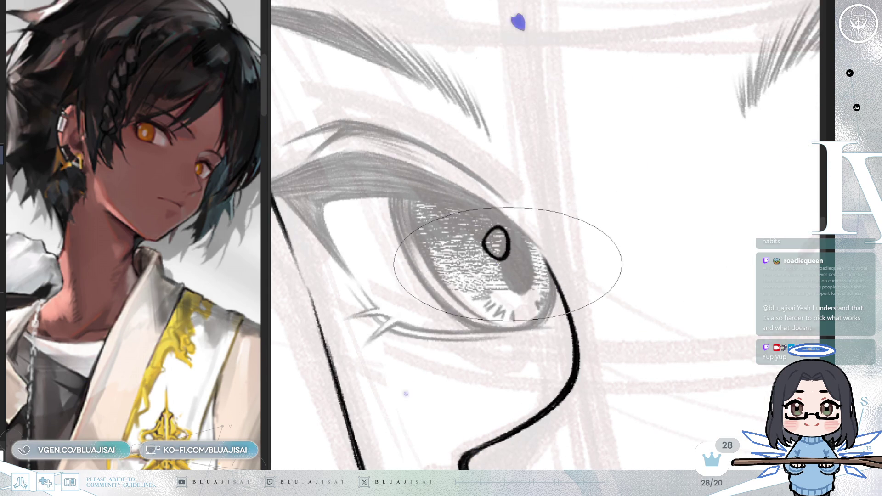
left_click_drag(480, 225, 480, 224)
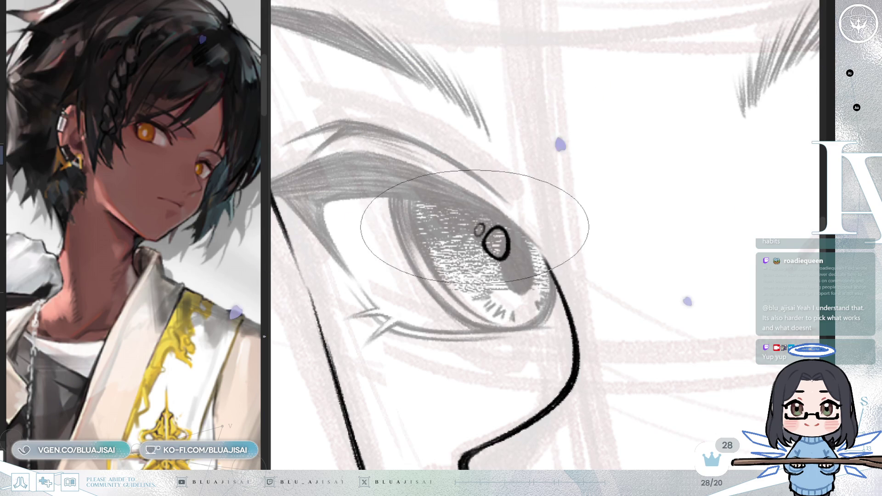
Step: Add a small dark oval in the eye and fill the hollow highlight solid white with a small brush
left_click_drag(571, 167, 504, 261)
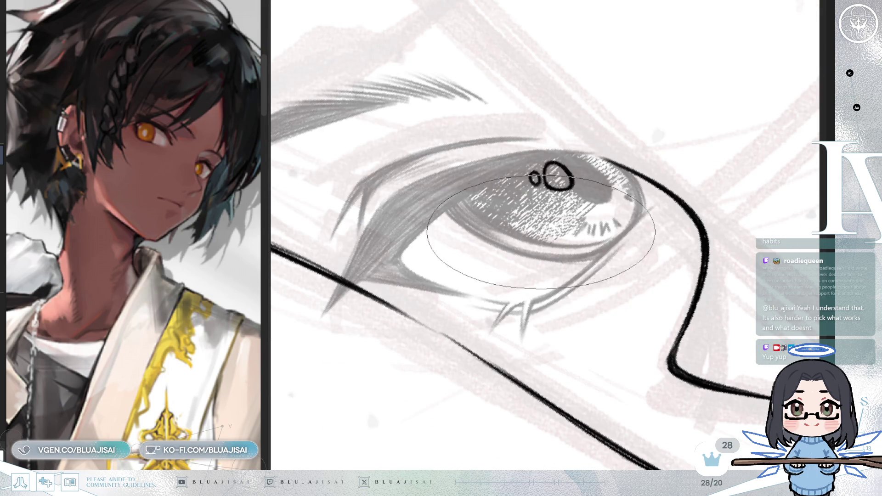
left_click_drag(531, 235, 533, 236)
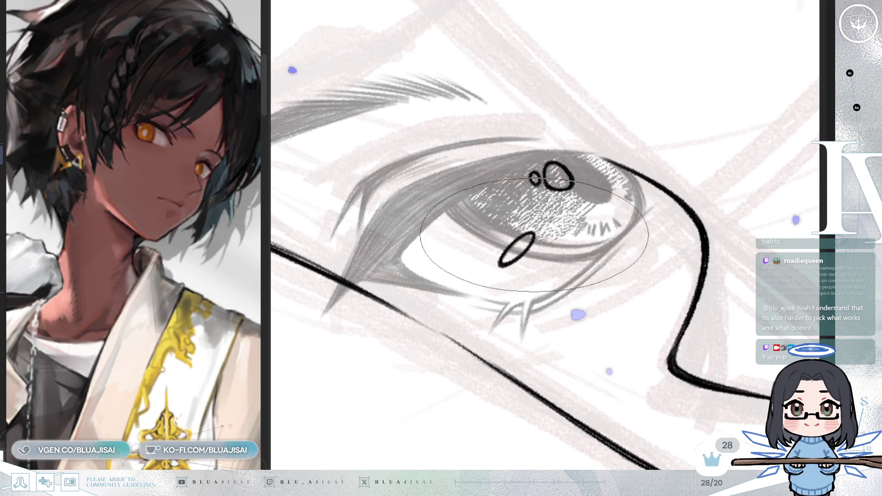
mouse_move(562, 229)
left_mouse_down()
mouse_move(692, 235)
mouse_move(573, 325)
mouse_move(559, 284)
mouse_move(536, 294)
mouse_move(532, 317)
left_mouse_up()
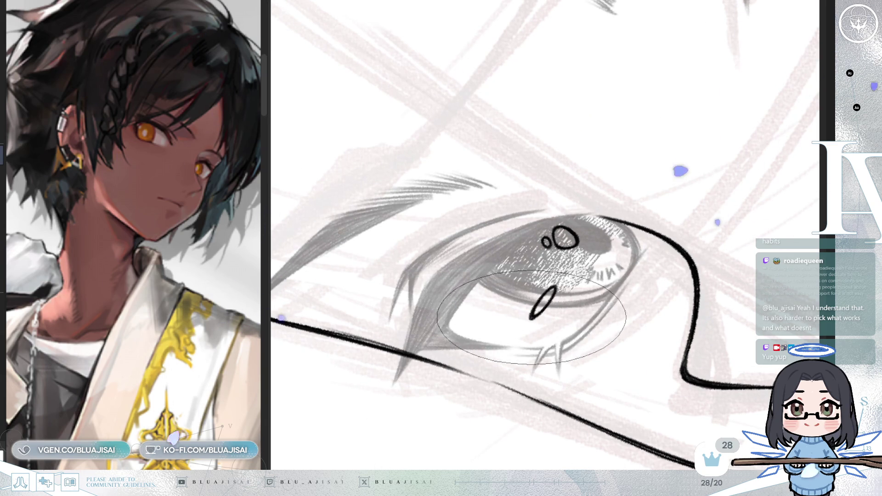
mouse_move(547, 298)
left_mouse_down()
mouse_move(561, 276)
mouse_move(644, 231)
mouse_move(652, 239)
left_mouse_up()
scroll(651, 239, "up", 3)
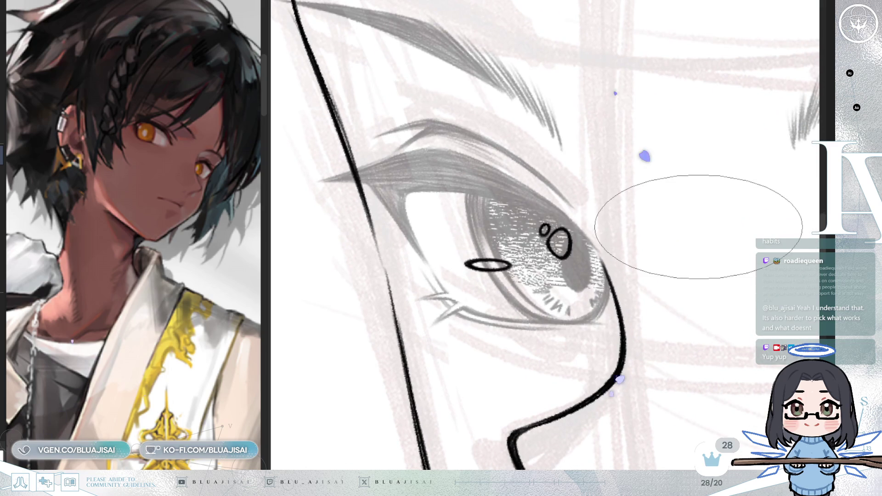
key("n")
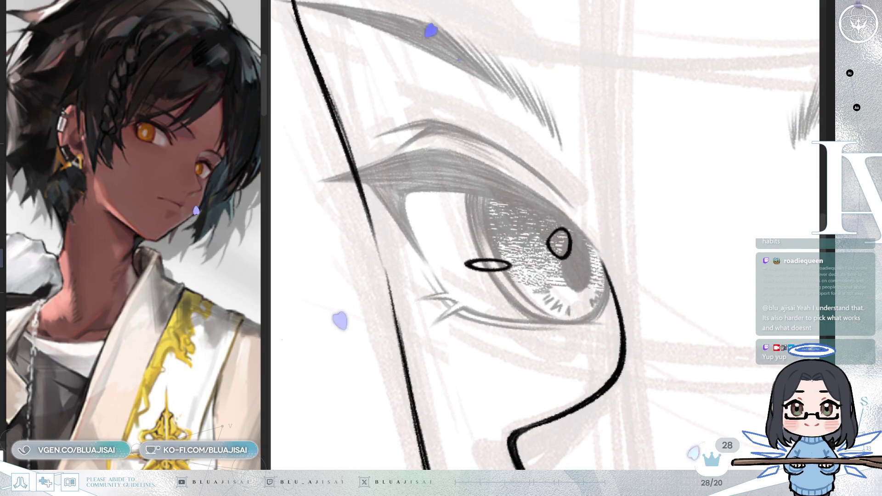
left_click_drag(557, 240, 561, 248)
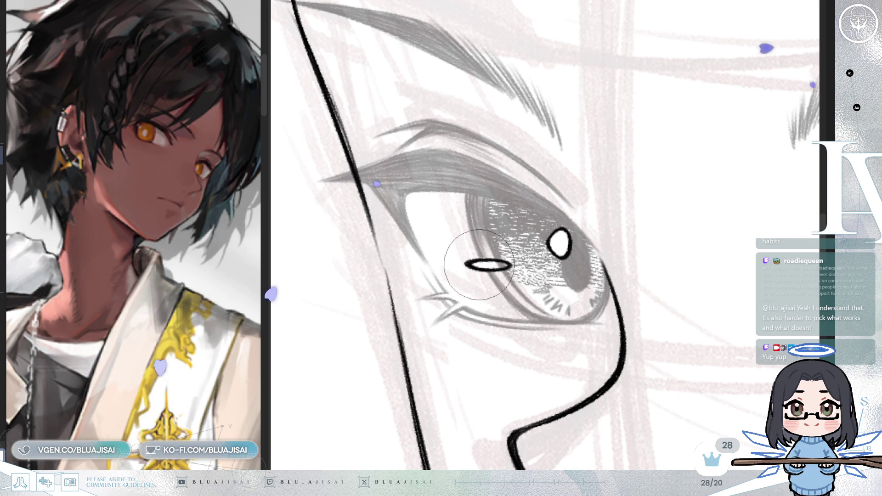
Step: Bring the far eye into view and start transforming its pasted highlights
mouse_move(479, 265)
left_mouse_down()
mouse_move(539, 306)
mouse_move(522, 276)
left_mouse_up()
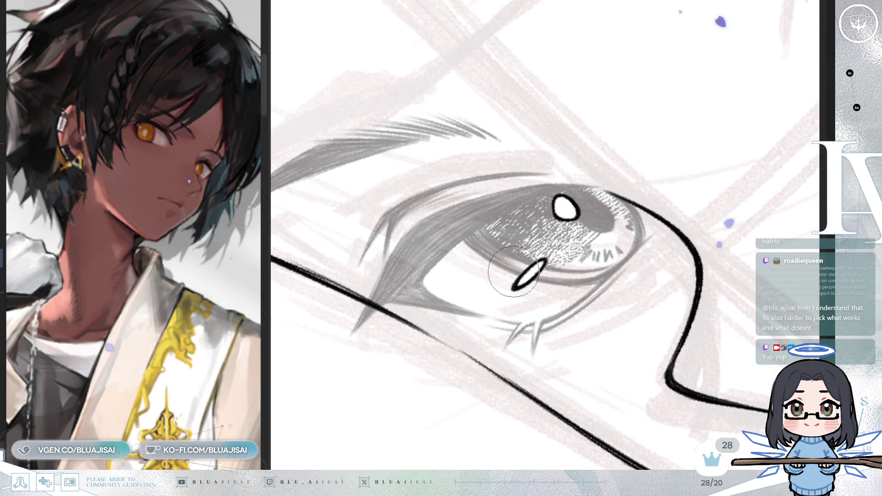
key("minus")
key("minus")
key("minus")
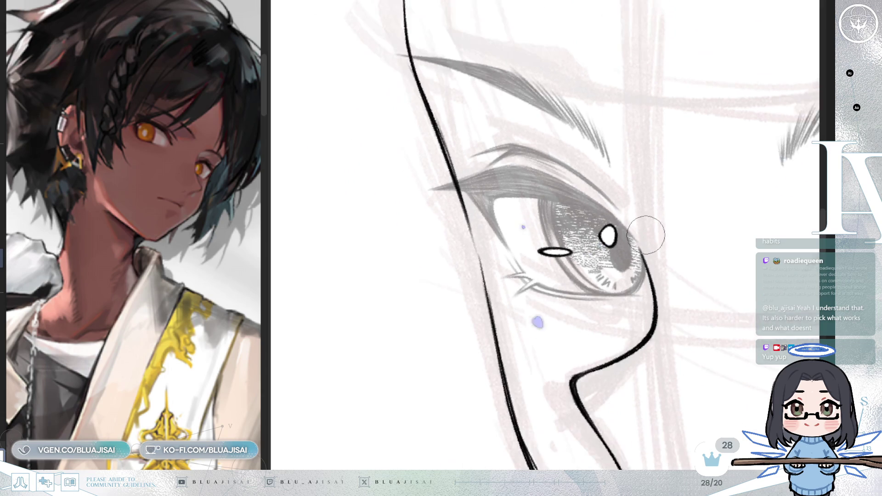
key("minus")
key("minus")
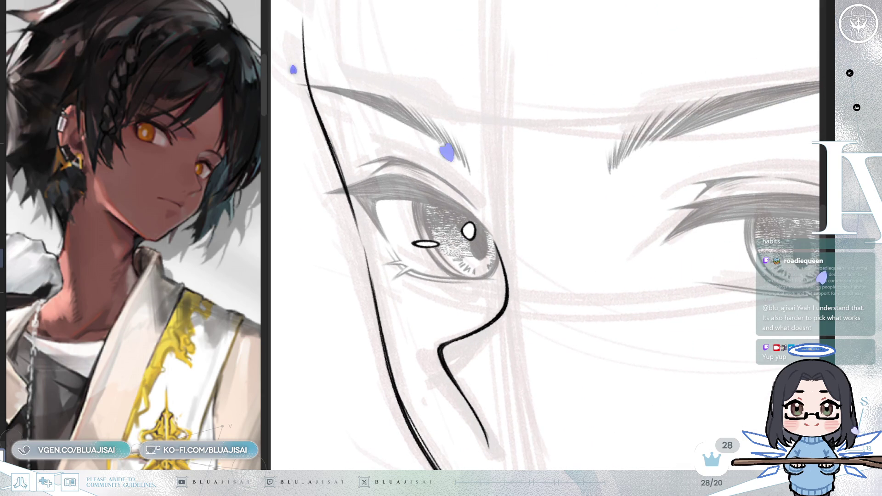
key("minus")
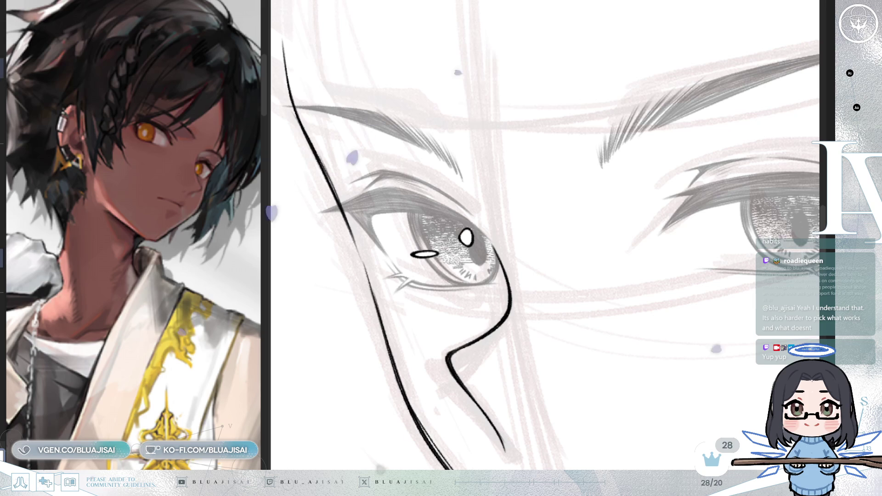
mouse_move(631, 361)
left_mouse_down()
mouse_move(583, 346)
mouse_move(598, 291)
mouse_move(768, 279)
left_mouse_up()
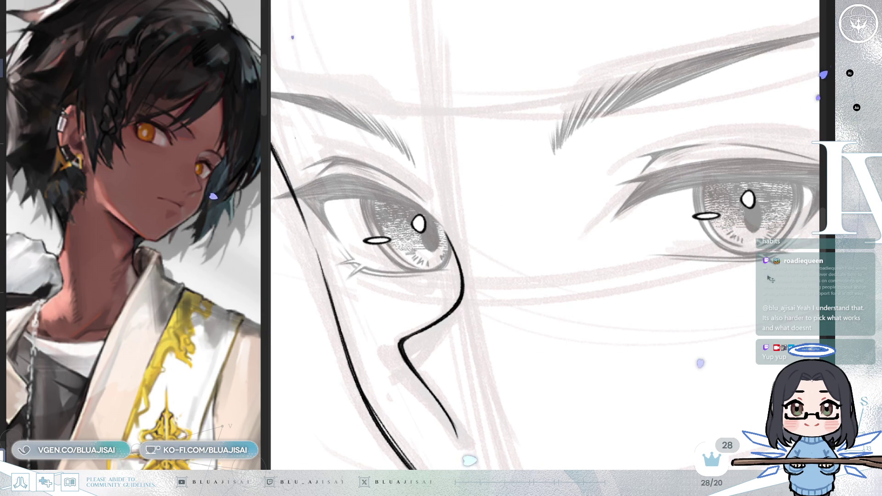
key("ctrl+t")
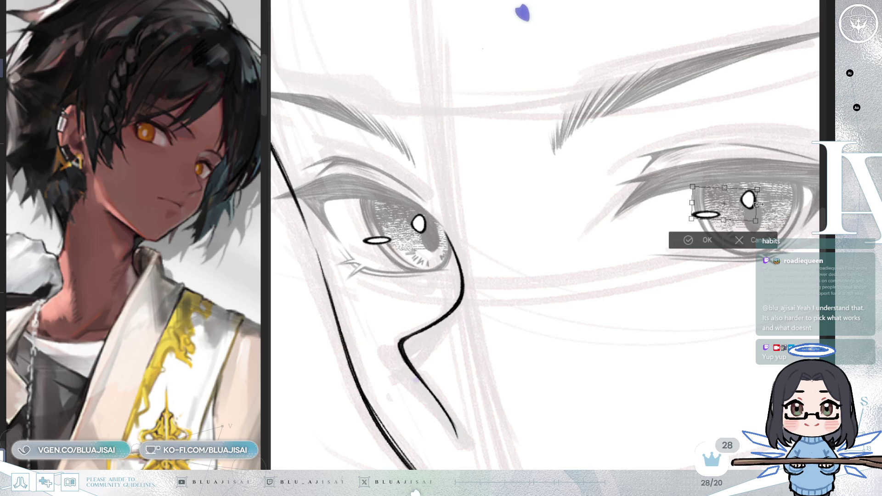
Step: Stretch the far eye's highlights wider and clear the selection
left_click_drag(758, 204, 761, 204)
left_click(712, 240)
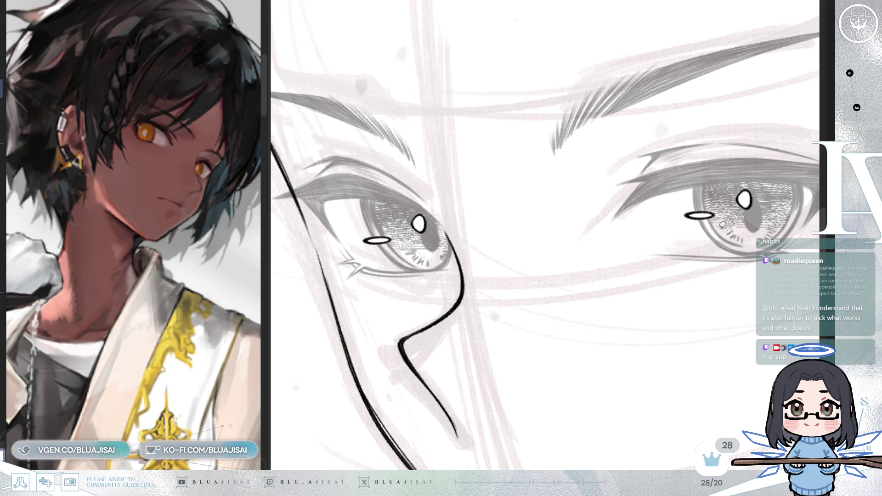
left_click_drag(666, 203, 734, 207)
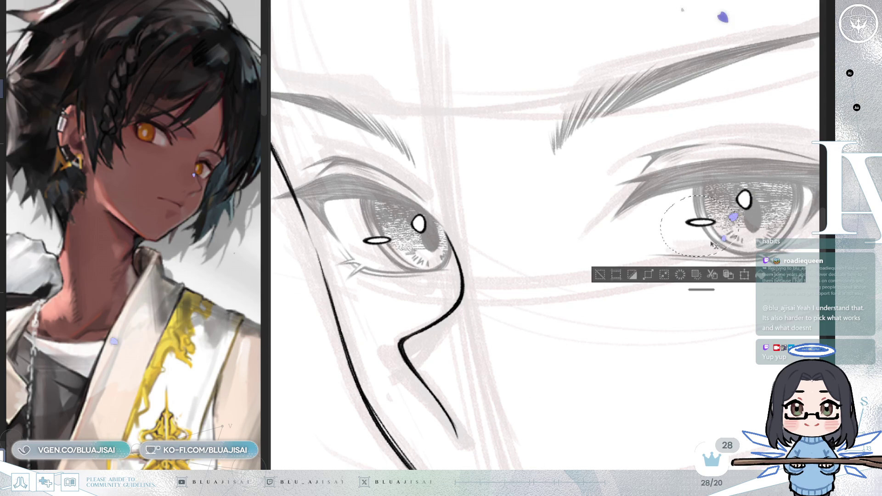
key("ctrl+d")
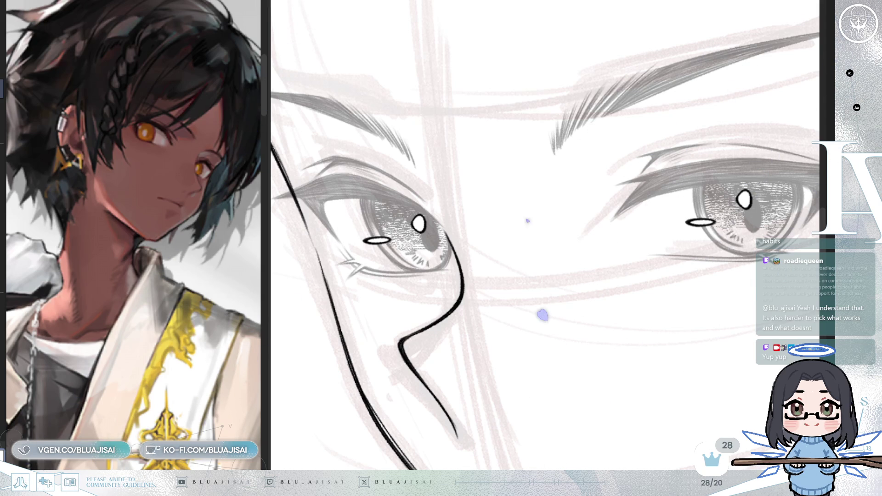
Step: Make the eye line art solid black and mirror the view to check proportions
key("ctrl+z")
scroll(620, 260, "down", 5)
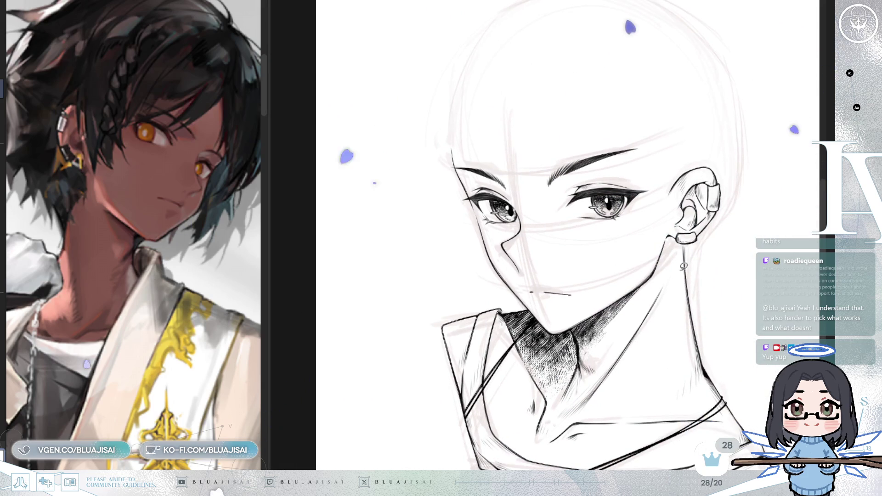
key("h")
scroll(681, 270, "up", 3)
key("h")
scroll(718, 288, "up", 1)
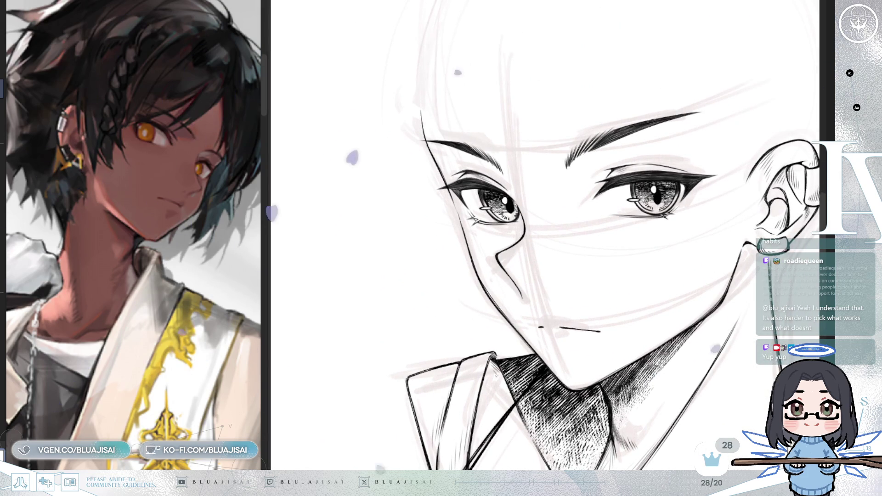
Step: Select the whole far eye and reshape it with Free Transform
mouse_move(687, 177)
left_mouse_down()
mouse_move(641, 230)
mouse_move(703, 196)
mouse_move(683, 211)
left_mouse_up()
key("ctrl+t")
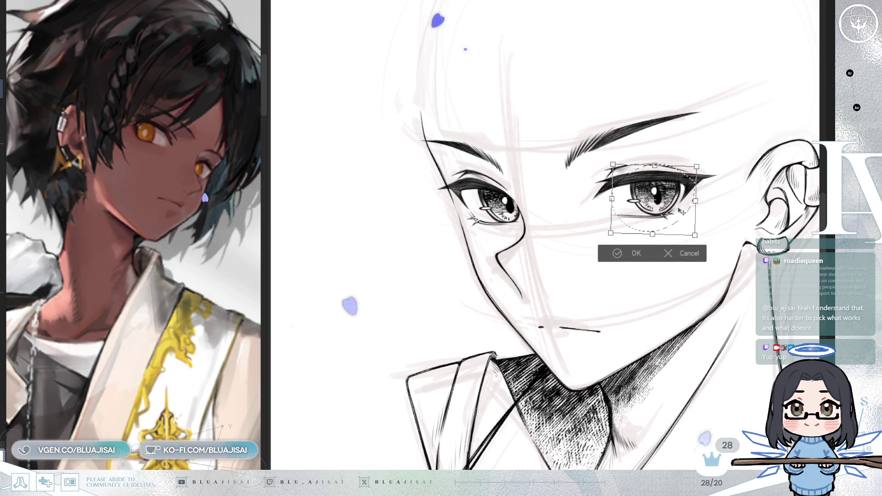
left_click(614, 253)
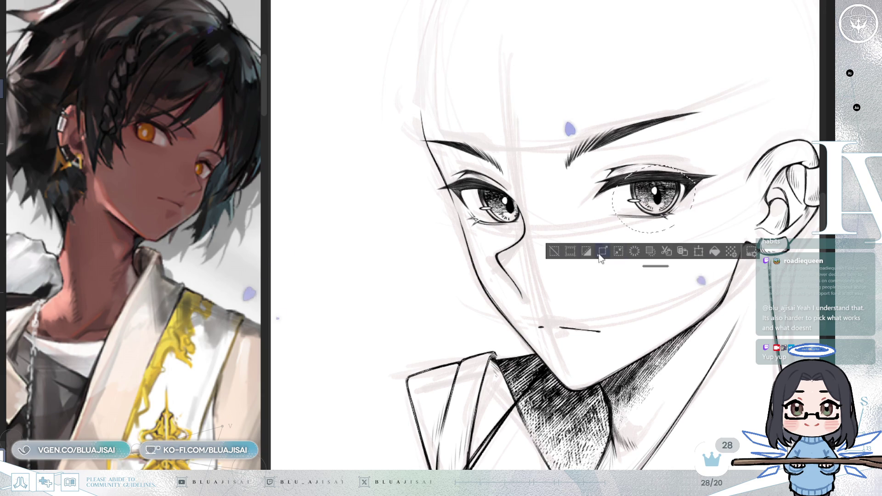
scroll(613, 253, "up", 2)
Step: Nudge both pupils slightly right, then mirror the view to check the eyes
left_click_drag(689, 166, 700, 166)
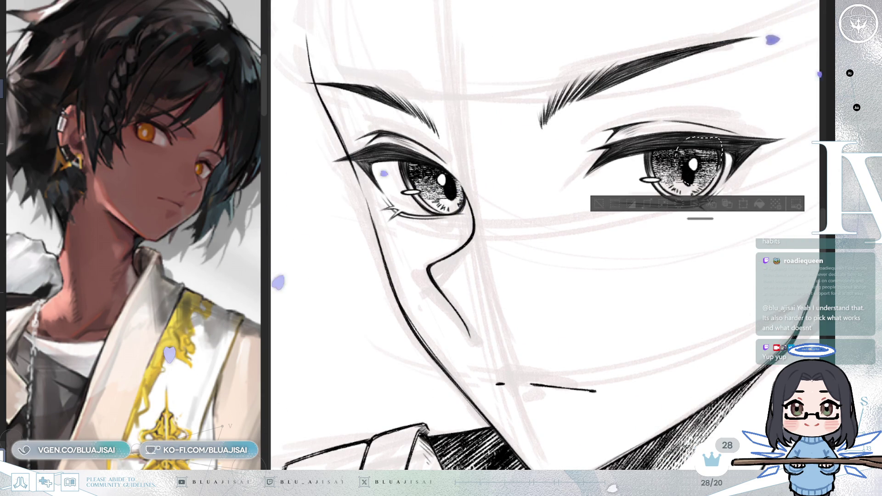
left_click(598, 204)
left_click_drag(464, 197, 468, 190)
left_click(368, 225)
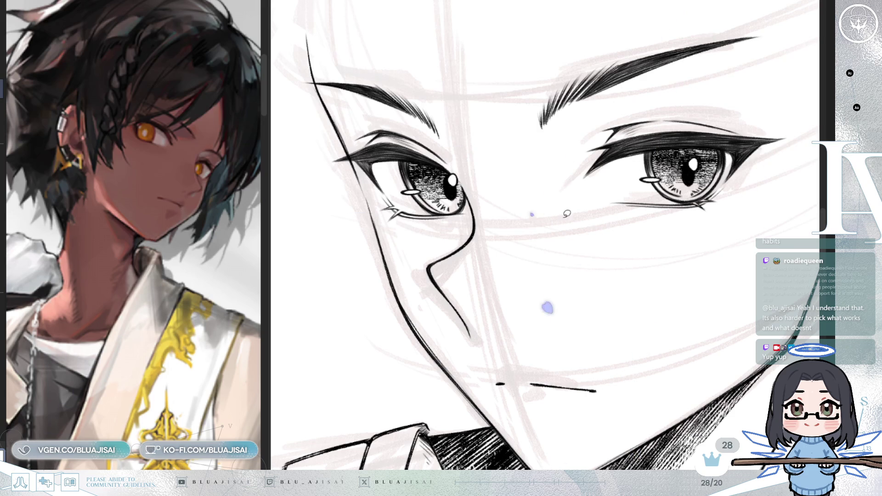
scroll(744, 184, "up", 3)
scroll(683, 216, "down", 2)
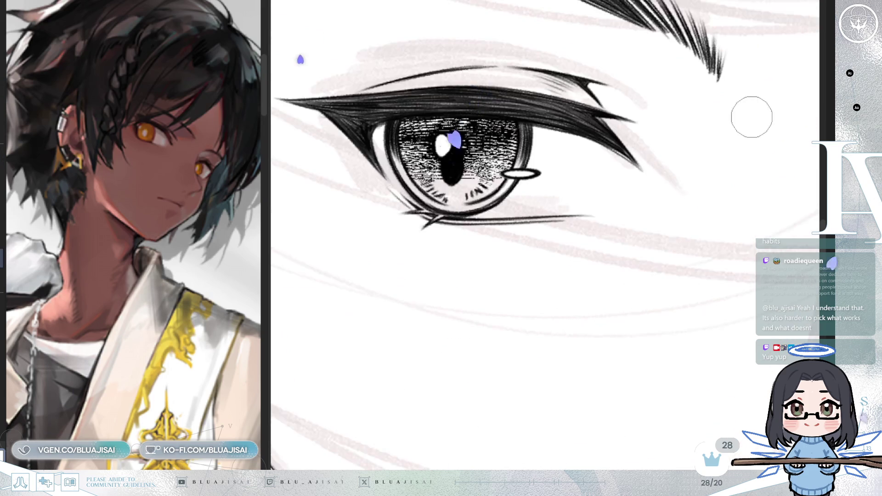
key("h")
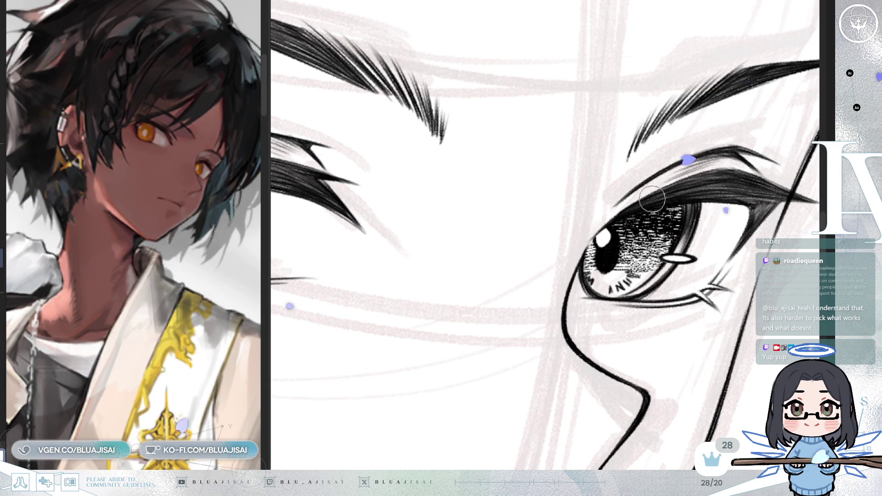
scroll(597, 233, "down", 3)
scroll(634, 207, "up", 3)
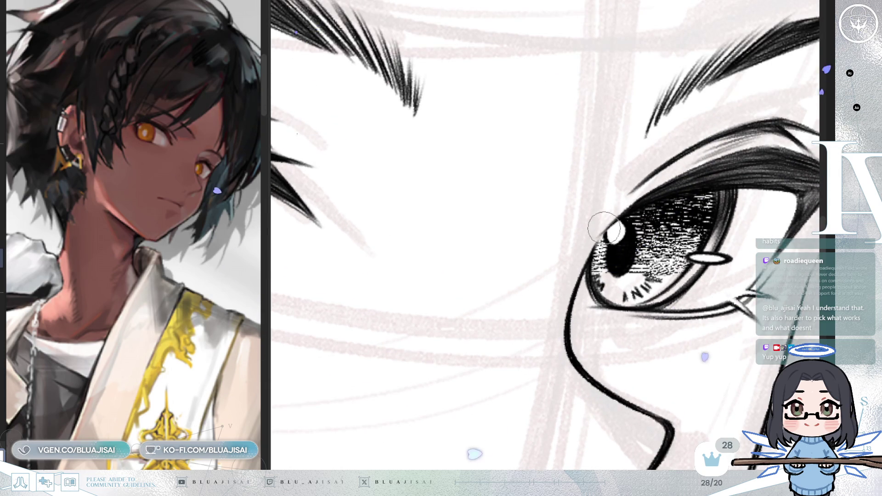
scroll(744, 162, "down", 3)
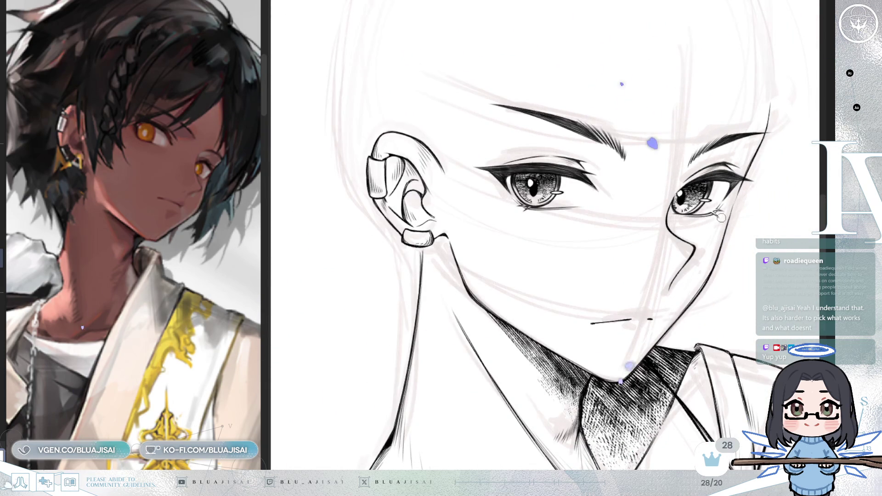
key("h")
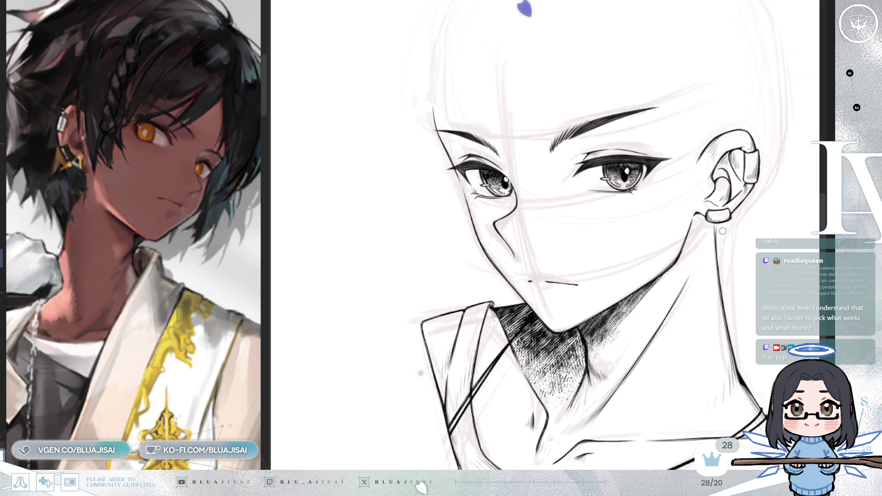
Step: Shift the far eye slightly down and left, fine-tune its size, and deselect
mouse_move(717, 243)
left_mouse_down()
mouse_move(729, 240)
mouse_move(695, 256)
left_mouse_up()
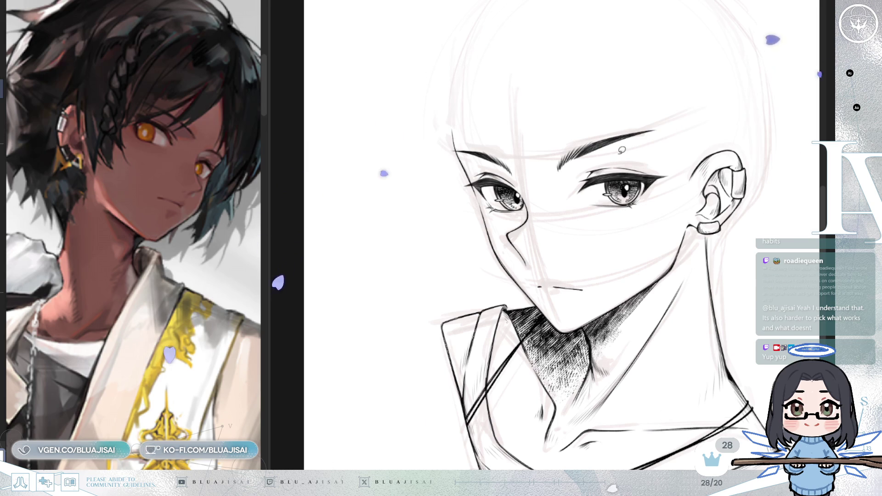
mouse_move(620, 153)
left_mouse_down()
mouse_move(580, 225)
mouse_move(688, 173)
left_mouse_up()
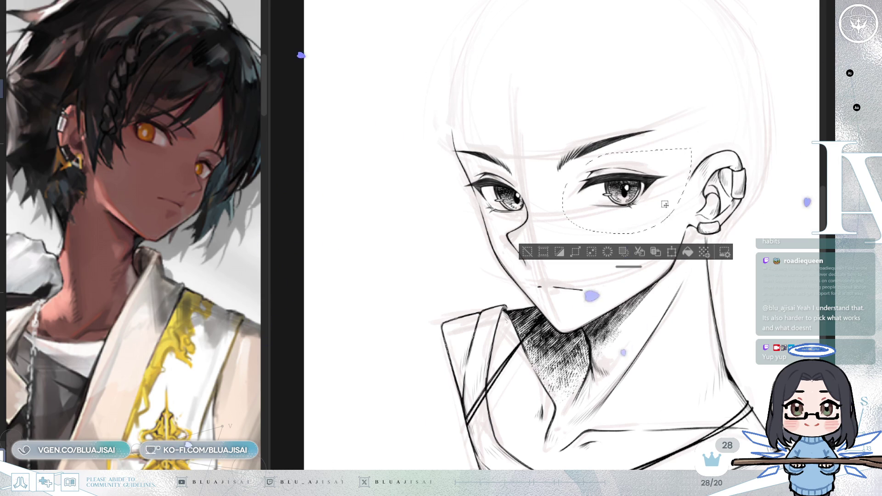
key("ctrl+t")
left_click_drag(666, 210, 666, 212)
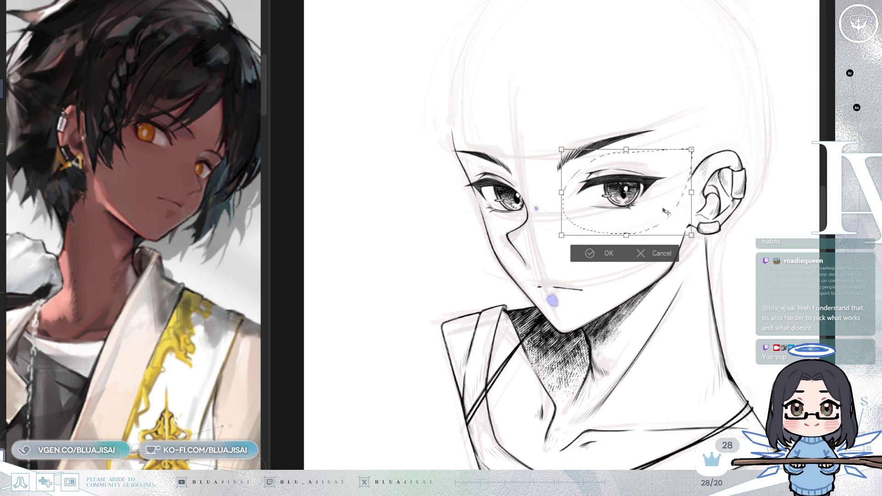
left_click_drag(626, 151, 627, 152)
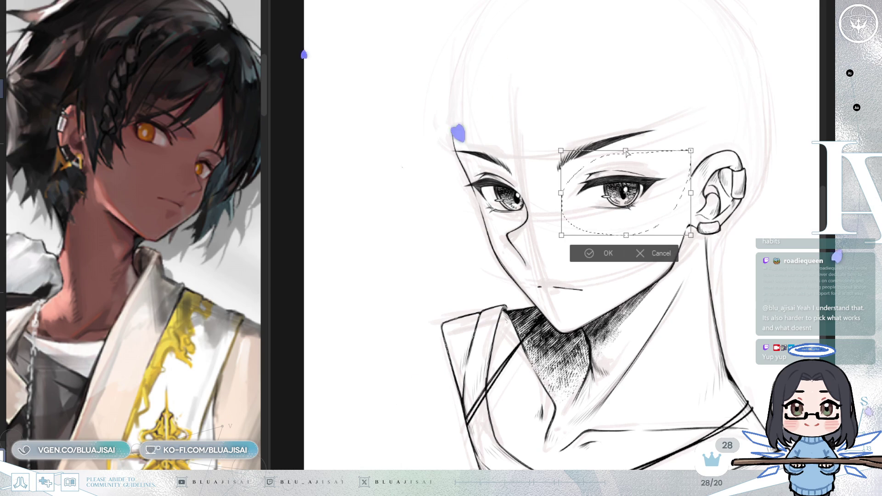
key("Return")
key("ctrl+d")
Step: Zoom out and mirror the view to review the whole portrait
scroll(675, 204, "down", 1)
scroll(674, 204, "down", 3)
key("h")
key("h")
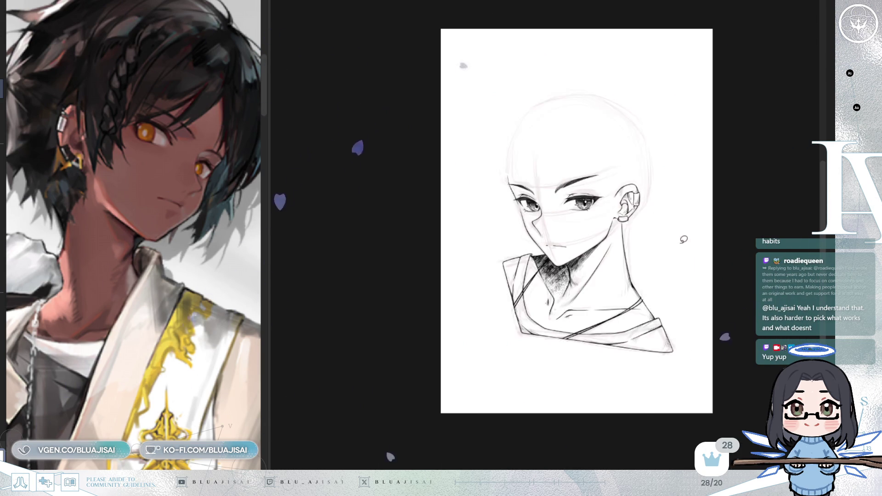
key("h")
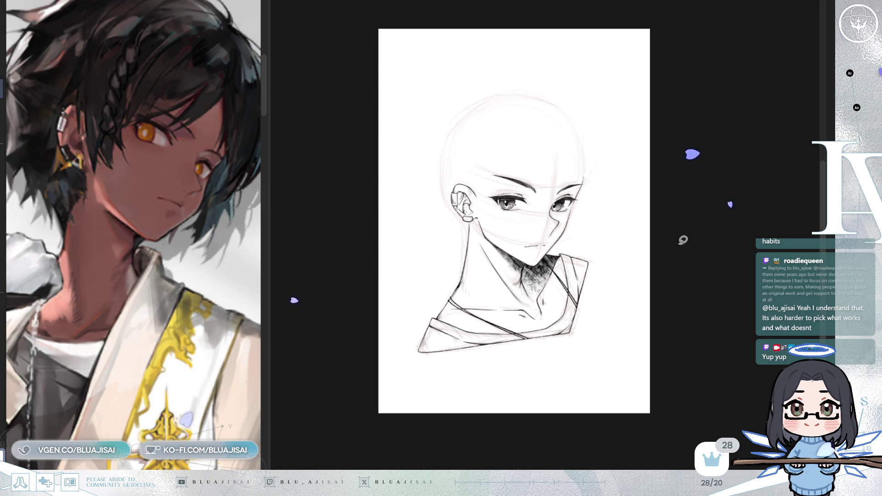
Step: Mirror-check the drawing and restore the pale pink rough hair sketch
key("h")
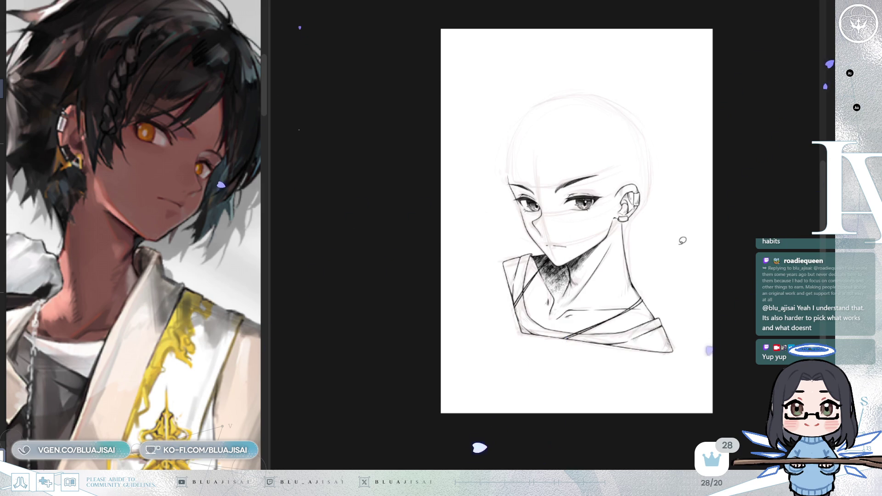
key("h")
scroll(682, 242, "up", 3)
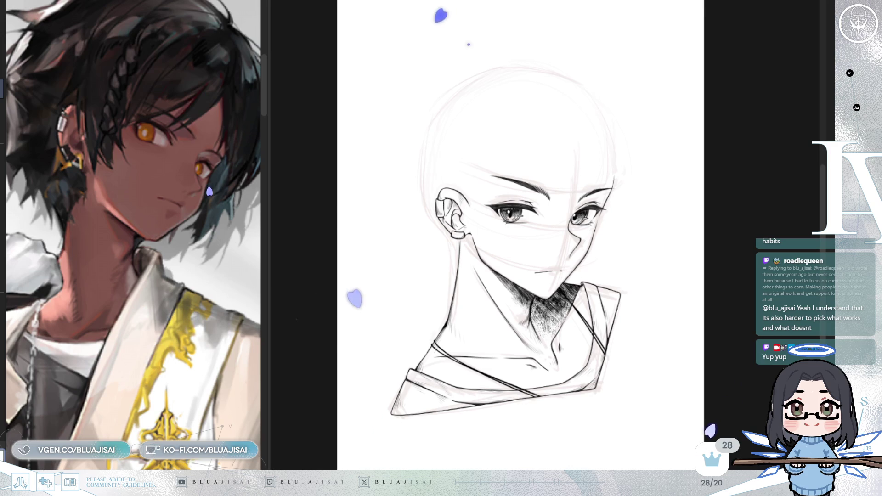
key("ctrl+z")
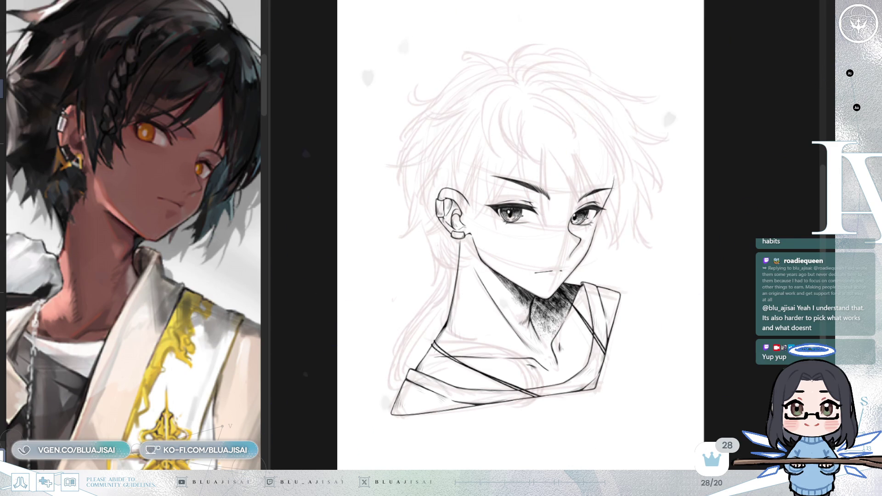
scroll(202, 385, "down", 5)
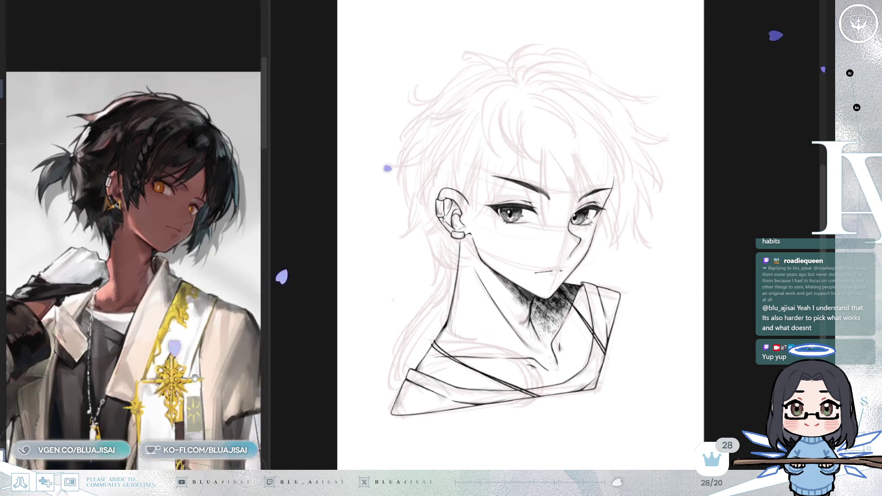
scroll(201, 385, "down", 1)
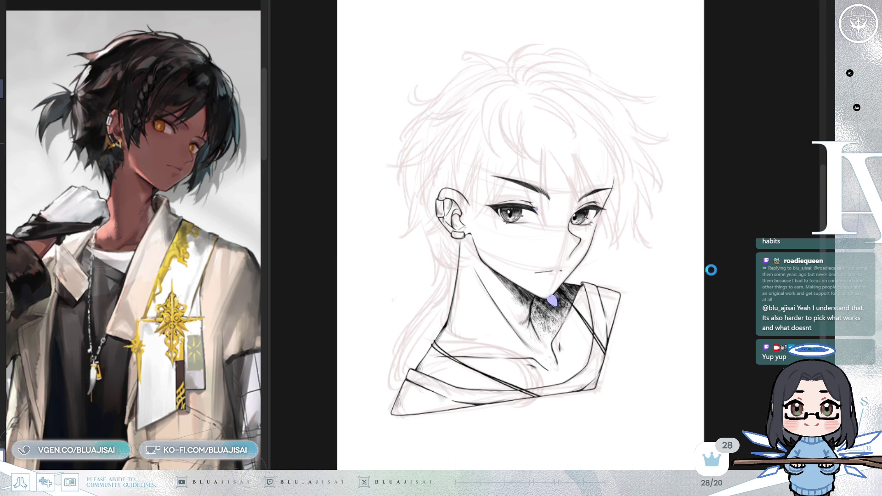
key("h")
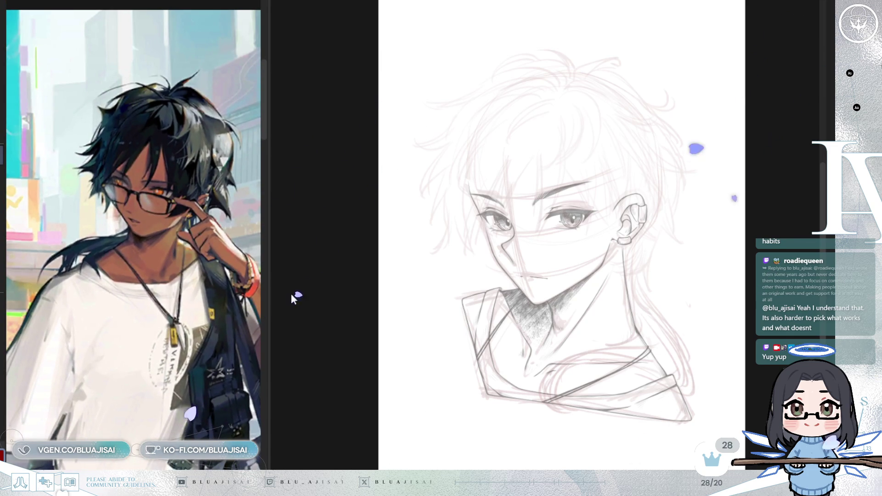
Step: Zoom in on the light grey line art beneath the pink hair sketch
scroll(533, 151, "up", 1)
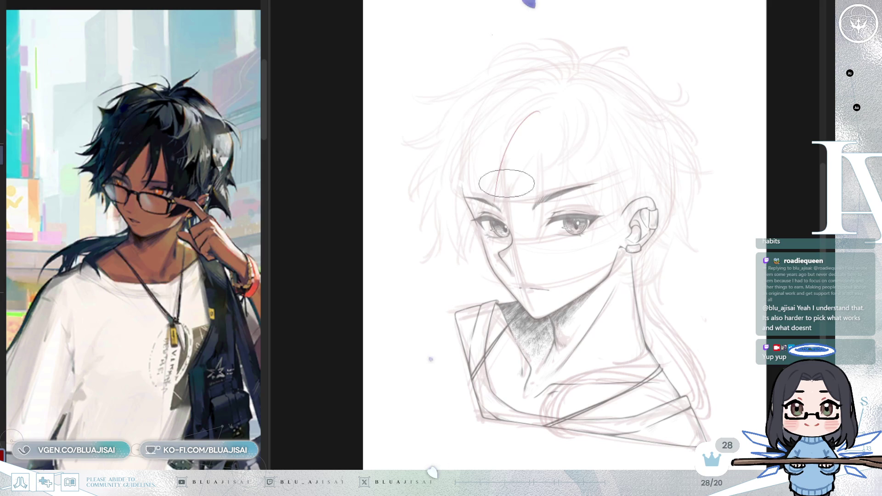
Step: Draw two bang strands from the hair down toward the eye, discarding a trial V stroke
left_click_drag(537, 111, 500, 224)
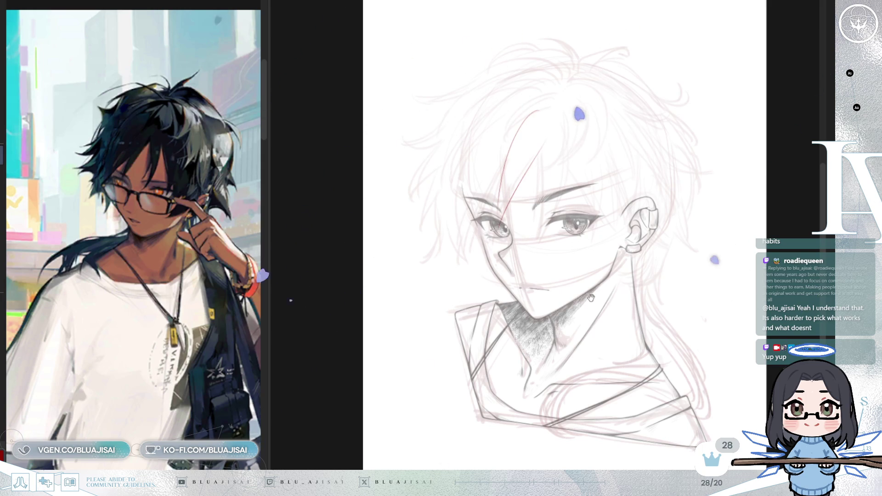
key("ctrl+z")
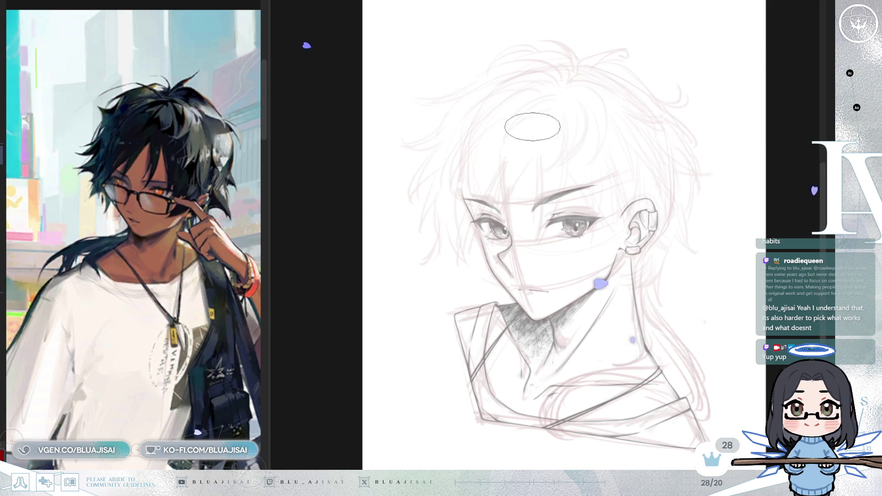
left_click_drag(513, 143, 492, 226)
left_click_drag(520, 138, 499, 227)
scroll(522, 188, "up", 1)
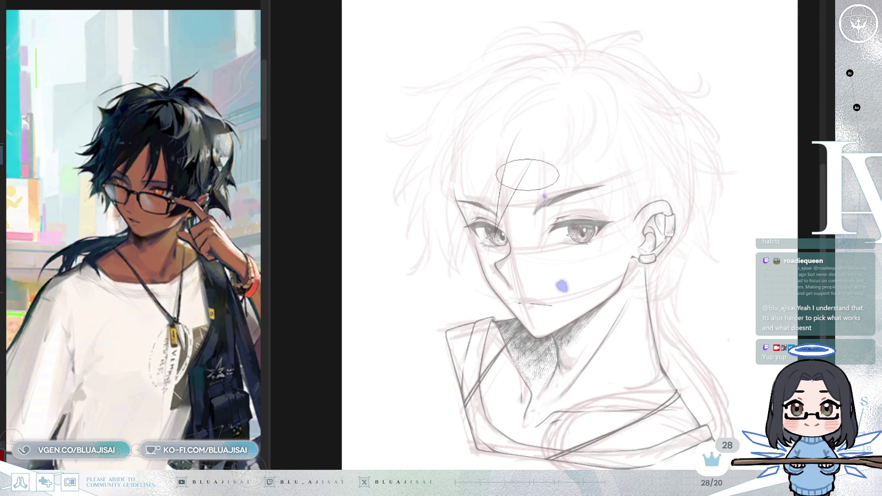
Step: Reposition the small ellipse higher on the forehead, tilting the view slightly counter-clockwise
left_click_drag(637, 153, 597, 142)
left_click_drag(474, 129, 454, 222)
key("ctrl+z")
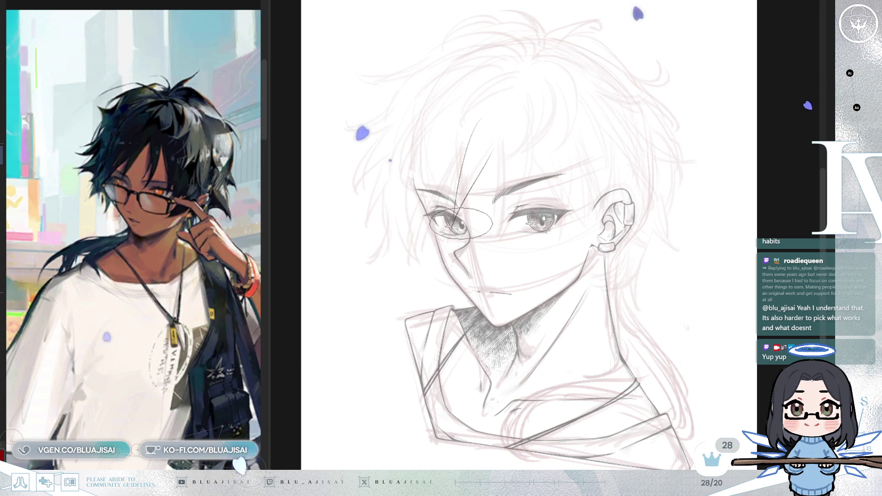
mouse_move(450, 166)
left_mouse_down()
mouse_move(466, 142)
mouse_move(425, 240)
mouse_move(442, 93)
mouse_move(455, 193)
left_mouse_up()
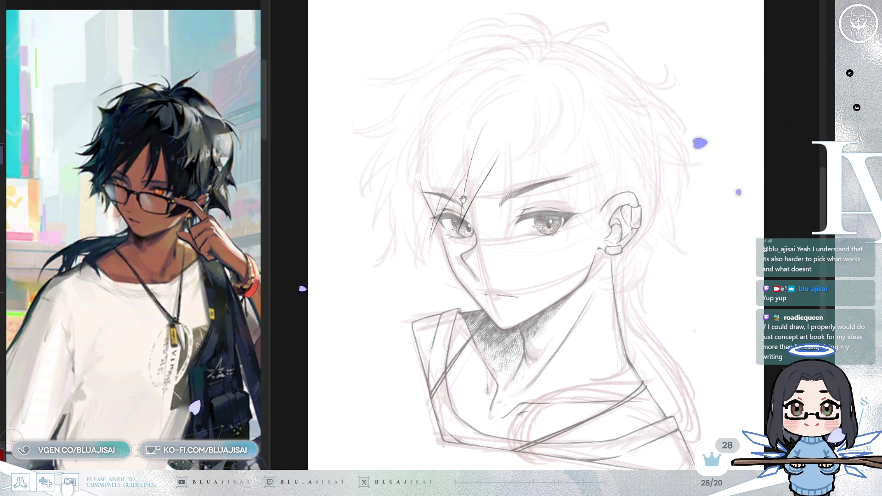
mouse_move(533, 276)
left_mouse_down()
mouse_move(505, 294)
mouse_move(536, 282)
left_mouse_up()
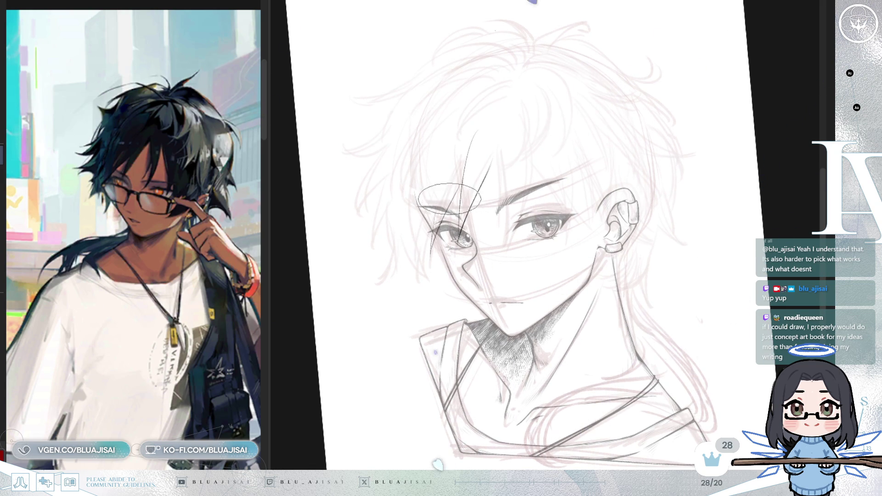
mouse_move(433, 257)
left_mouse_down()
mouse_move(458, 166)
mouse_move(486, 148)
mouse_move(472, 122)
mouse_move(404, 207)
mouse_move(441, 167)
mouse_move(451, 138)
mouse_move(419, 197)
mouse_move(434, 181)
left_mouse_up()
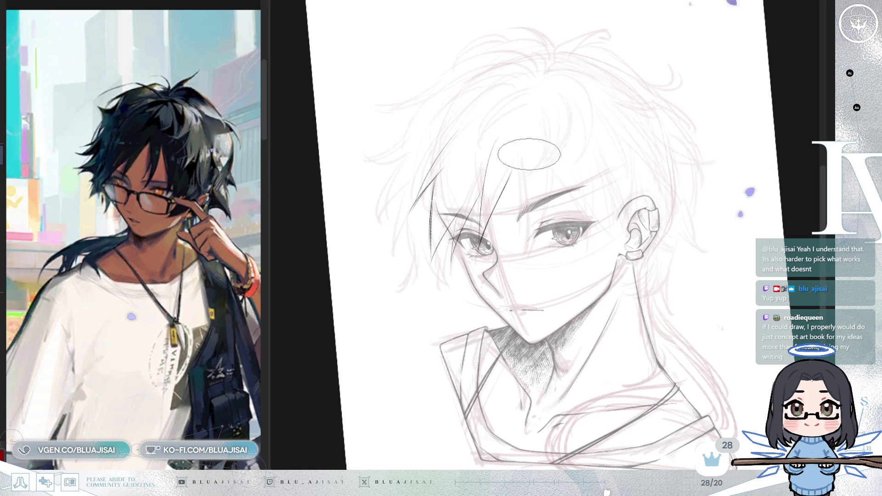
Step: Add a vertical strand over the forehead and mirror the view to check the sketch
left_click_drag(516, 135, 516, 218)
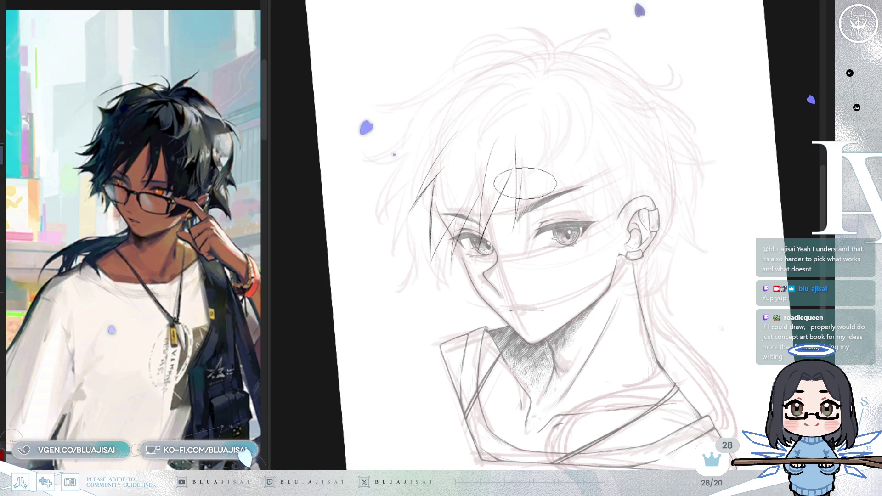
key("h")
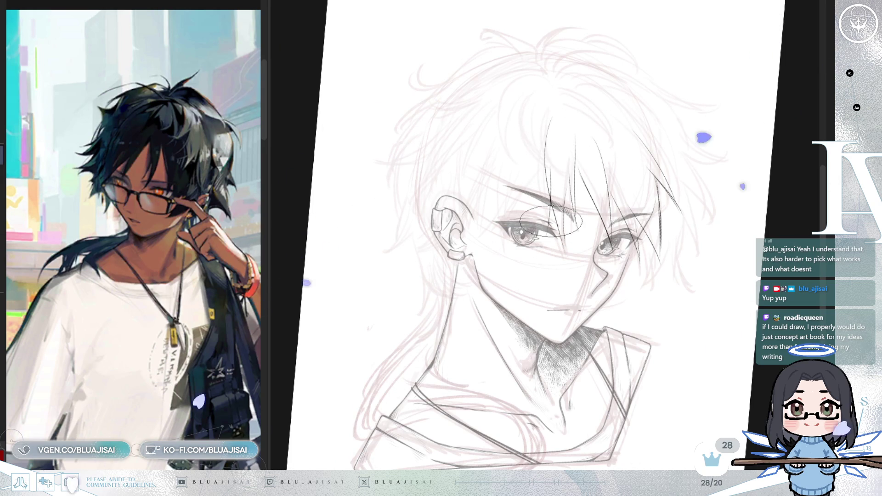
scroll(571, 183, "up", 3)
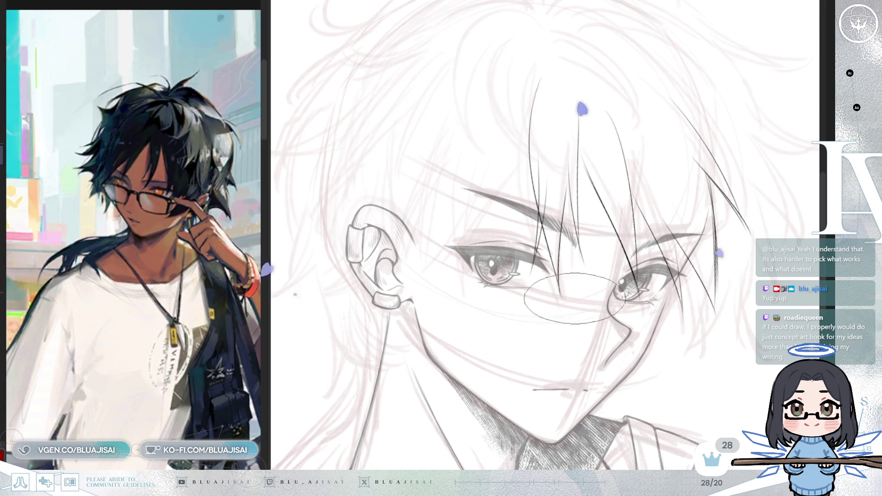
Step: Unflip the canvas, zoom out and clear the view rotation
key("h")
scroll(598, 166, "down", 2)
key("ctrl+@")
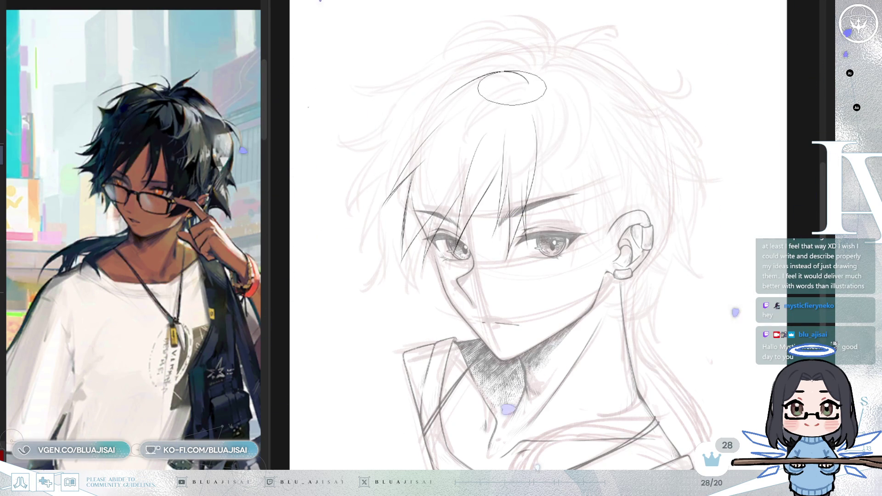
Step: Sketch a curve across the top of the hair and a strand arcing up into the bun
left_click_drag(515, 97, 440, 100)
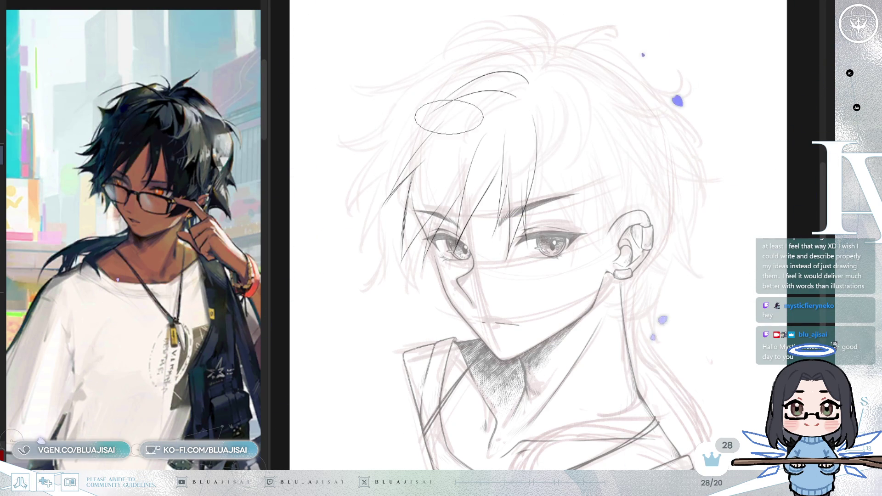
left_click_drag(514, 95, 438, 123)
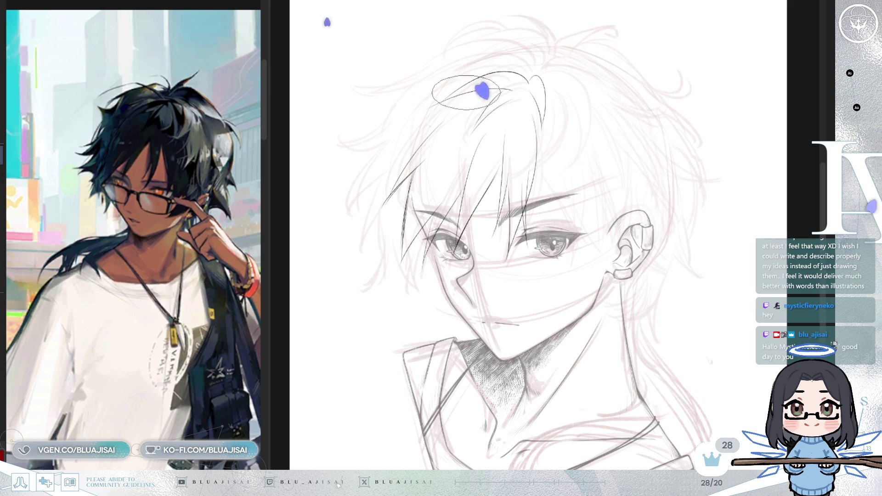
left_click_drag(514, 42, 407, 62)
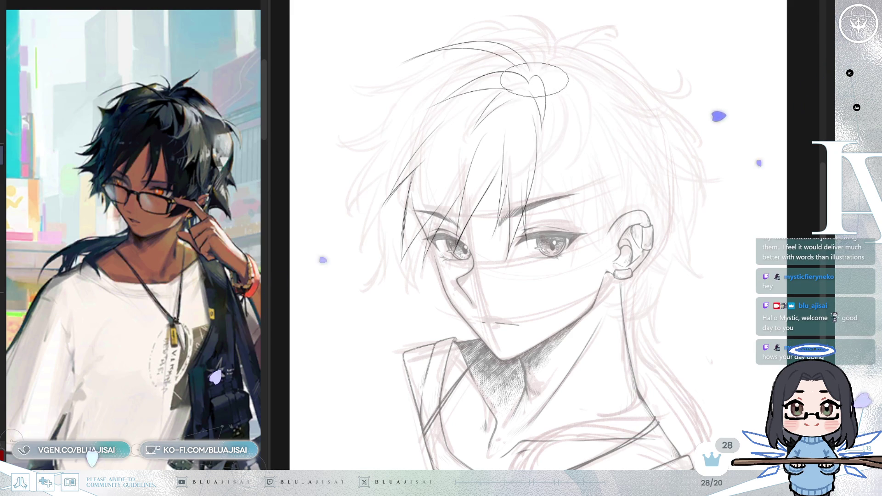
mouse_move(506, 248)
left_mouse_down()
mouse_move(511, 233)
mouse_move(508, 247)
mouse_move(528, 244)
left_mouse_up()
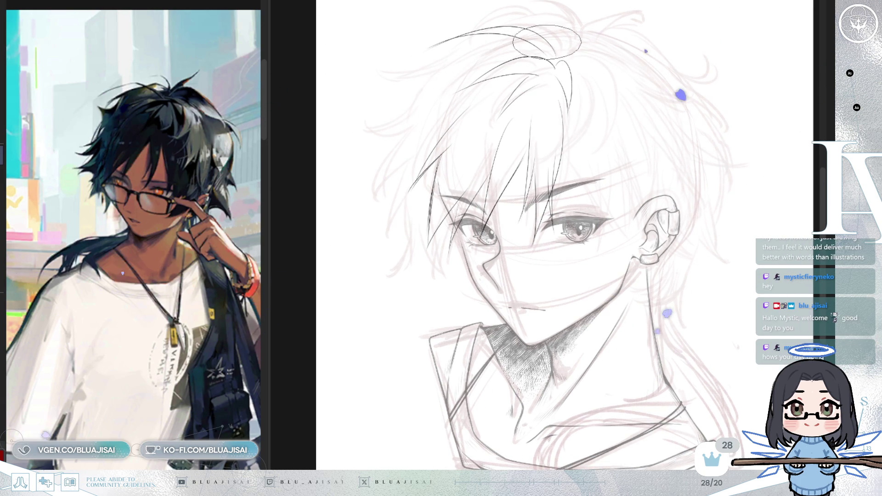